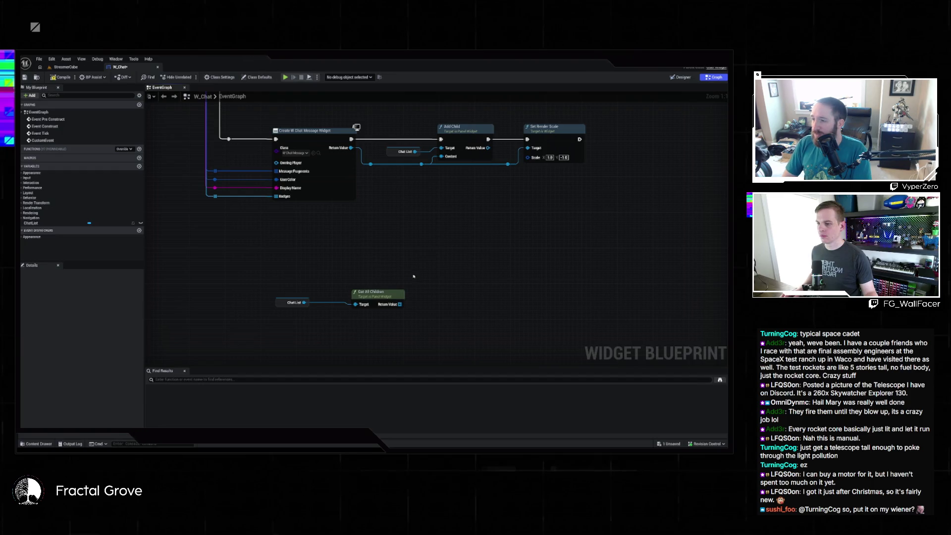
- Promote Get All Children's return value to a new variable named Children
{"action": "left_click_drag", "start_coordinate": [400, 304], "coordinate": [449, 281]}
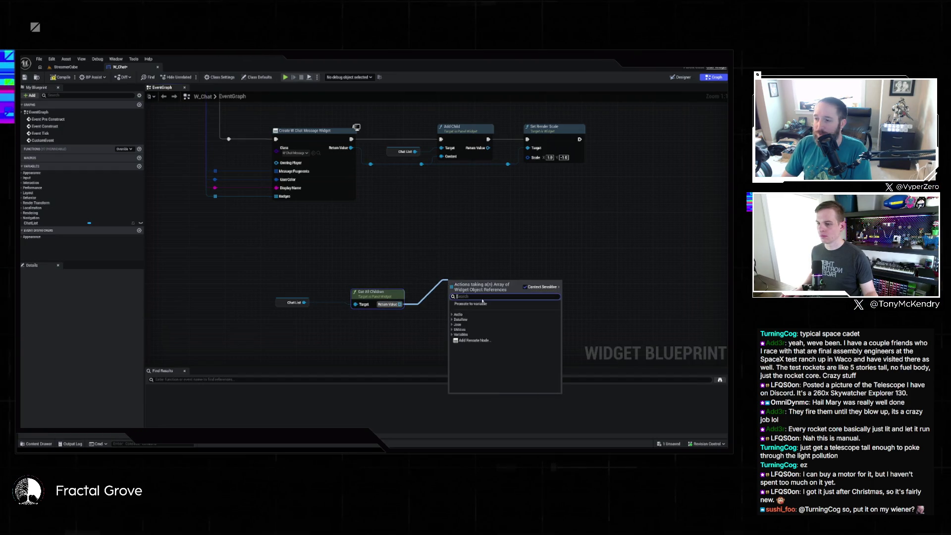
{"action": "left_click", "coordinate": [482, 303]}
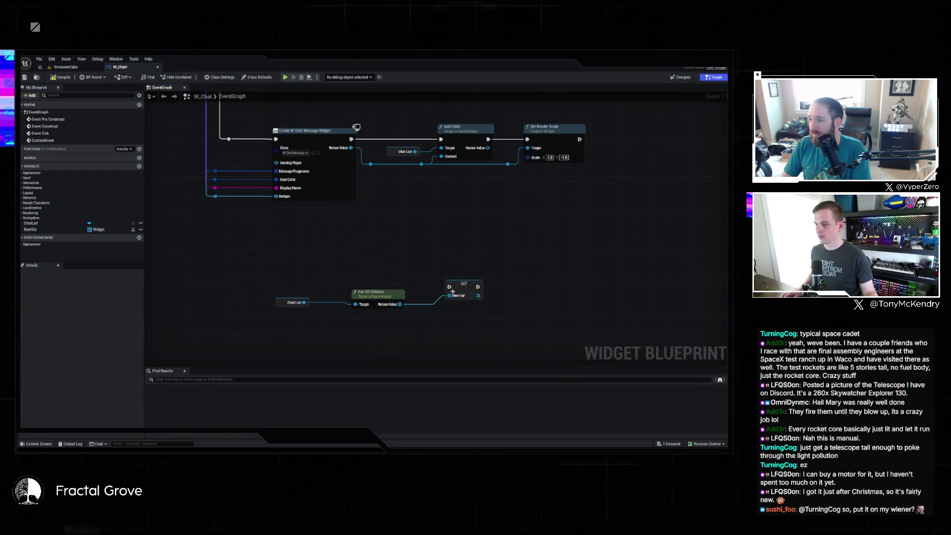
{"action": "type", "text": "Children"}
{"action": "key", "text": "Return"}
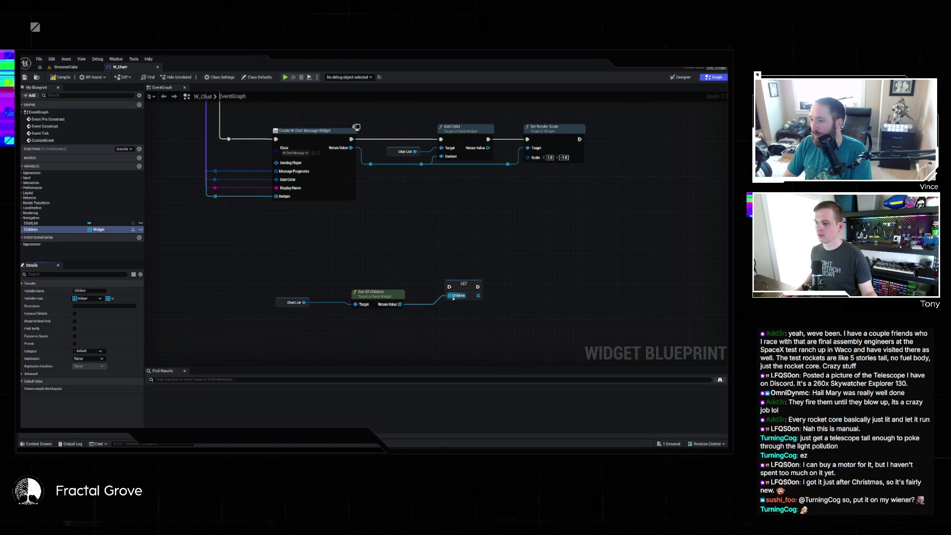
- Delete the SET Children node and place a Children getter in the graph
{"action": "left_click_drag", "start_coordinate": [453, 298], "coordinate": [452, 293]}
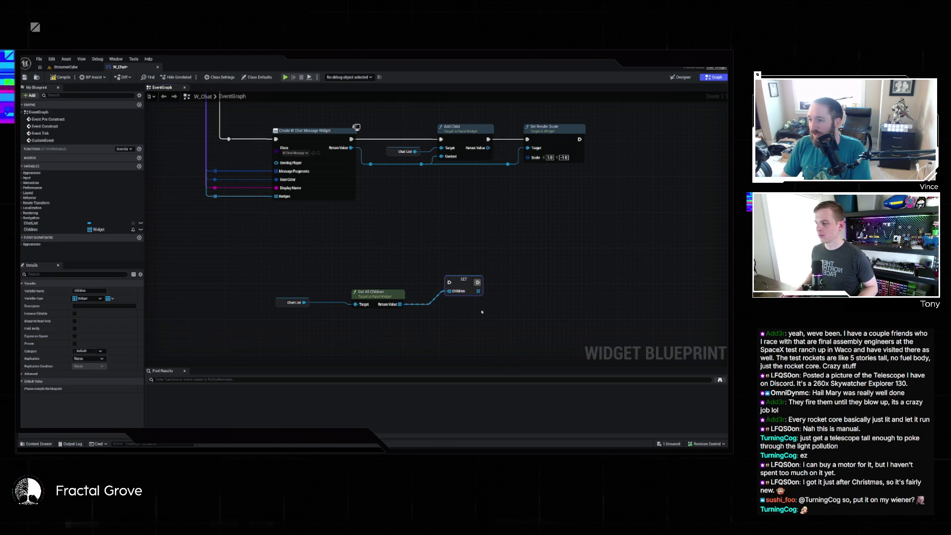
{"action": "key", "text": "Delete"}
{"action": "mouse_move", "coordinate": [40, 230]}
{"action": "left_mouse_down"}
{"action": "mouse_move", "coordinate": [477, 263]}
{"action": "mouse_move", "coordinate": [439, 268]}
{"action": "left_mouse_up"}
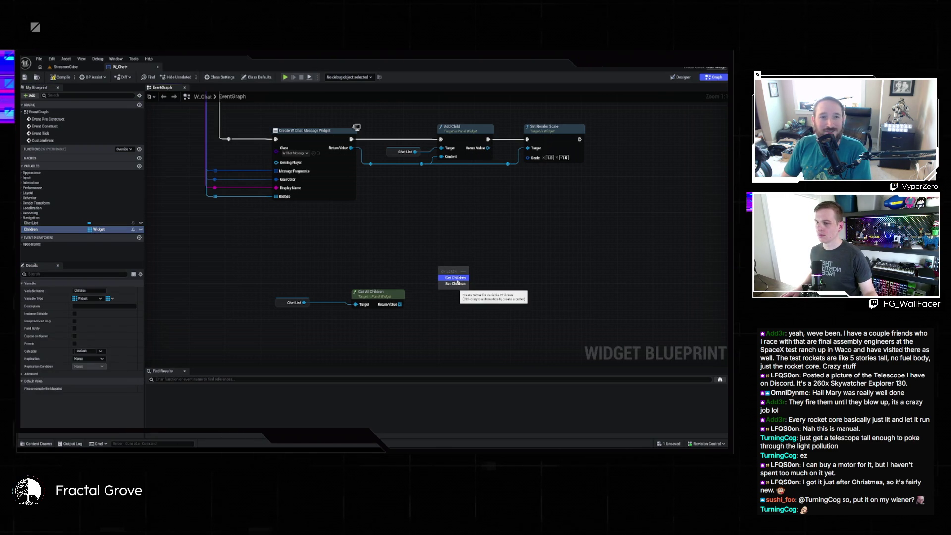
{"action": "left_click", "coordinate": [457, 279]}
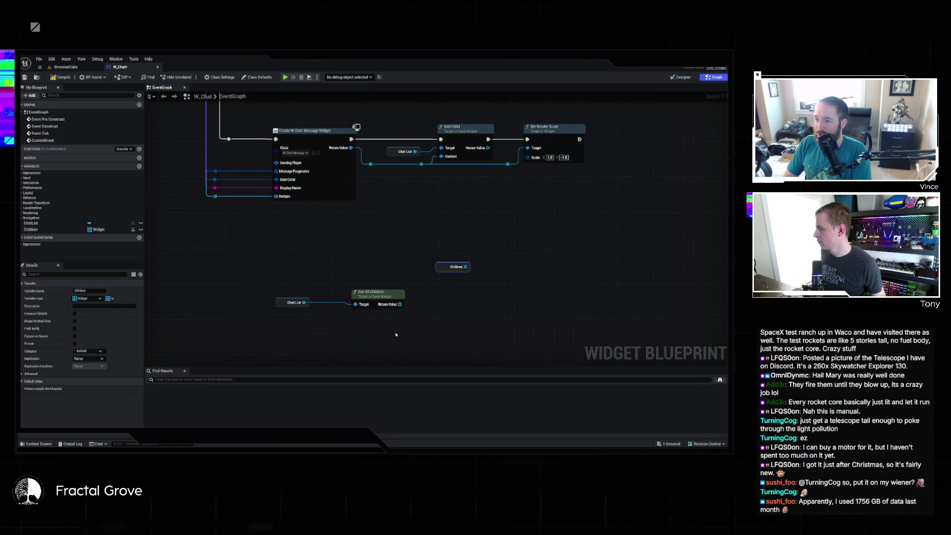
{"action": "left_click_drag", "start_coordinate": [466, 266], "coordinate": [528, 297]}
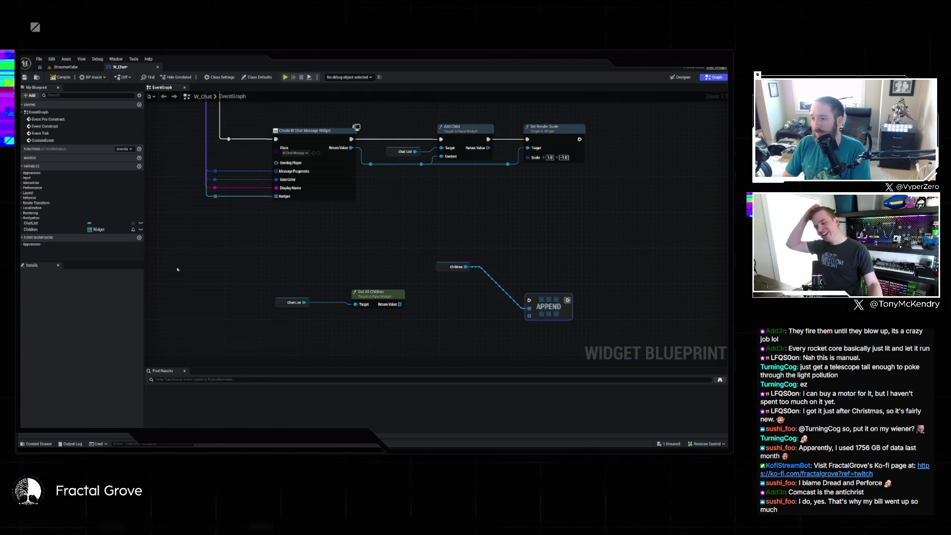
- Wire Get All Children's return value into the Append node's array input
{"action": "left_click_drag", "start_coordinate": [449, 264], "coordinate": [443, 328]}
{"action": "left_click_drag", "start_coordinate": [512, 325], "coordinate": [529, 315]}
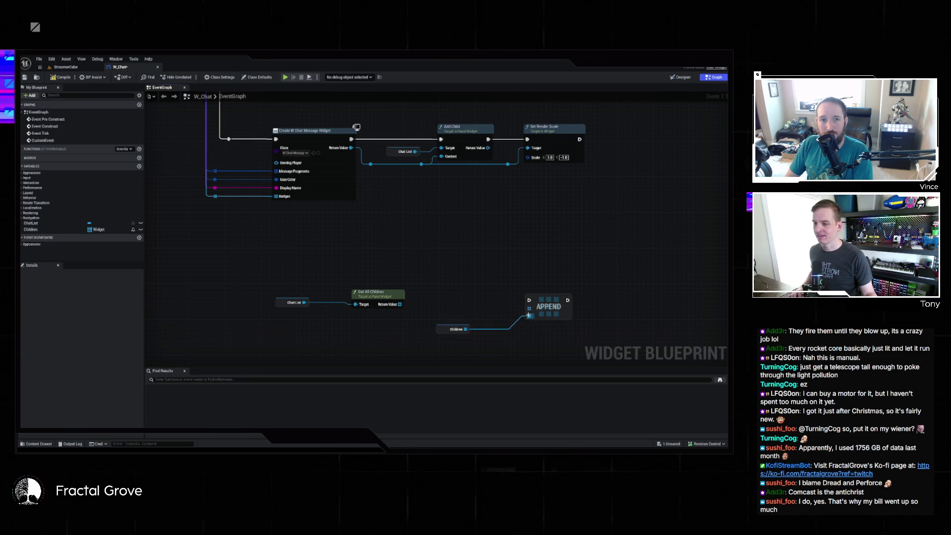
{"action": "left_click_drag", "start_coordinate": [400, 304], "coordinate": [530, 315]}
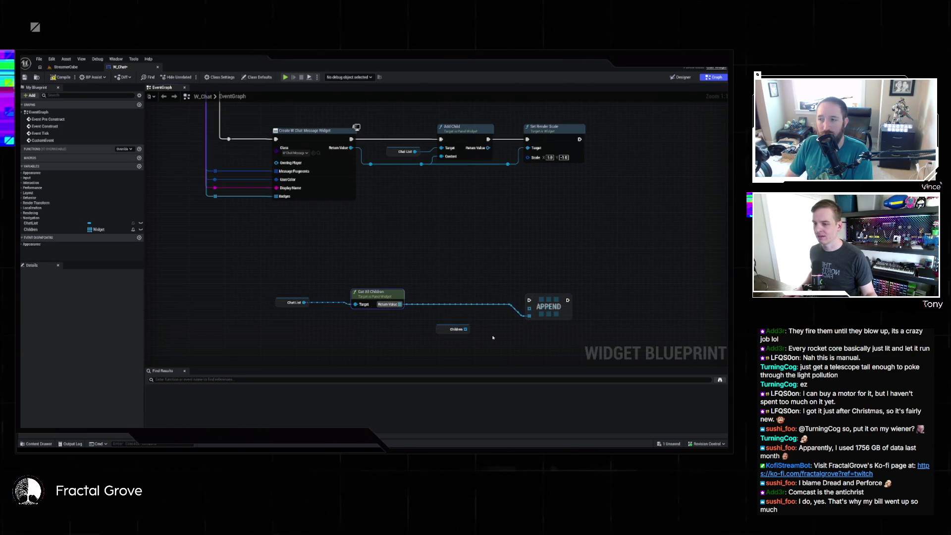
- Delete the Children getter and add a Make Array node feeding Append's input
{"action": "left_click", "coordinate": [455, 329]}
{"action": "key", "text": "Delete"}
{"action": "mouse_move", "coordinate": [291, 279]}
{"action": "left_mouse_down"}
{"action": "mouse_move", "coordinate": [392, 309]}
{"action": "mouse_move", "coordinate": [470, 310]}
{"action": "left_mouse_up"}
{"action": "left_click_drag", "start_coordinate": [529, 308], "coordinate": [424, 255]}
{"action": "type", "text": "make array"}
{"action": "key", "text": "Return"}
- Connect the newly created message widget to Make Array's [0] slot and tidy the nodes
{"action": "scroll", "coordinate": [422, 201], "scroll_direction": "down", "scroll_amount": 1}
{"action": "mouse_move", "coordinate": [422, 201]}
{"action": "left_mouse_down"}
{"action": "mouse_move", "coordinate": [424, 256]}
{"action": "mouse_move", "coordinate": [455, 347]}
{"action": "mouse_move", "coordinate": [433, 339]}
{"action": "left_mouse_up"}
{"action": "left_click_drag", "start_coordinate": [537, 337], "coordinate": [487, 307]}
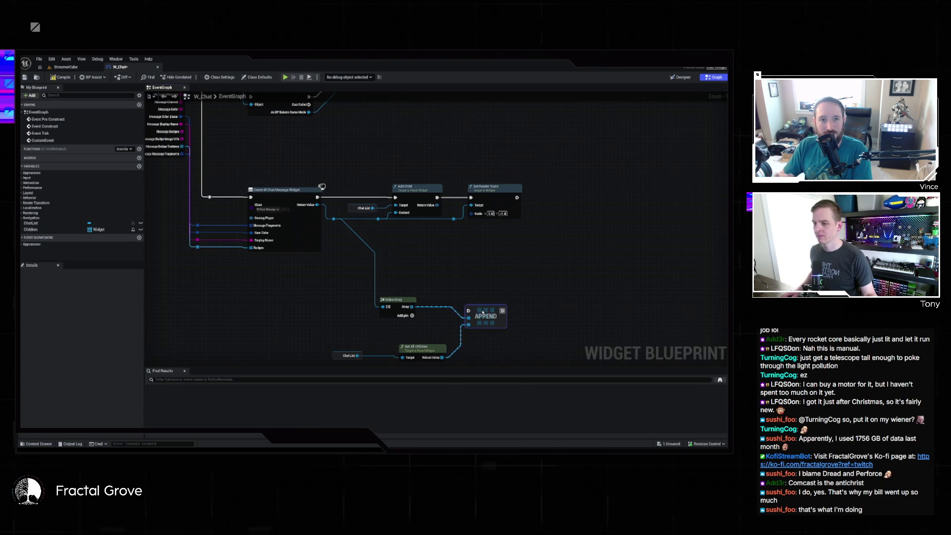
{"action": "mouse_move", "coordinate": [416, 363]}
{"action": "left_mouse_down"}
{"action": "mouse_move", "coordinate": [415, 341]}
{"action": "mouse_move", "coordinate": [385, 321]}
{"action": "left_mouse_up"}
{"action": "mouse_move", "coordinate": [454, 234]}
{"action": "left_mouse_down"}
{"action": "mouse_move", "coordinate": [468, 292]}
{"action": "mouse_move", "coordinate": [444, 252]}
{"action": "mouse_move", "coordinate": [449, 226]}
{"action": "mouse_move", "coordinate": [450, 238]}
{"action": "left_mouse_up"}
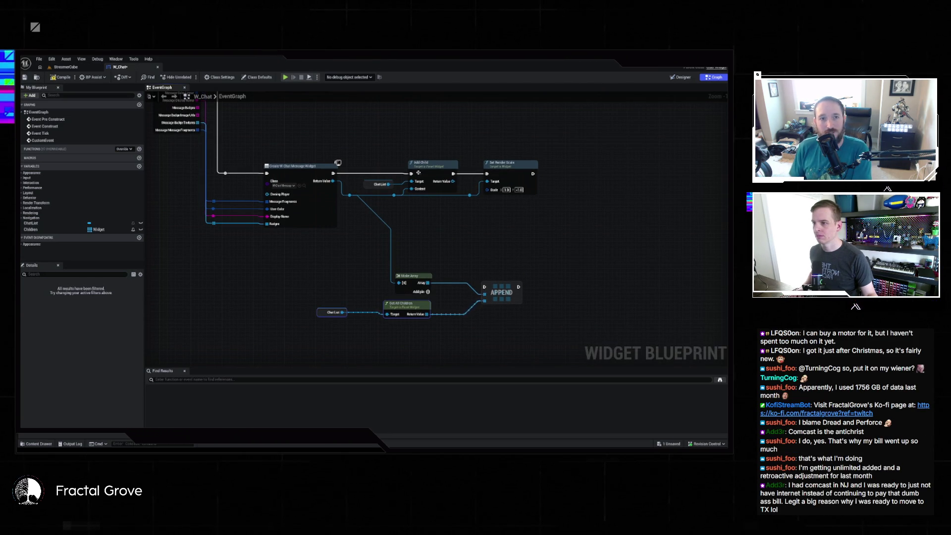
- Wire Set Render Scale's execution output into Append so it runs next
{"action": "left_click_drag", "start_coordinate": [447, 172], "coordinate": [578, 219]}
{"action": "mouse_move", "coordinate": [369, 183]}
{"action": "left_mouse_down"}
{"action": "mouse_move", "coordinate": [488, 227]}
{"action": "mouse_move", "coordinate": [498, 240]}
{"action": "mouse_move", "coordinate": [493, 232]}
{"action": "left_mouse_up"}
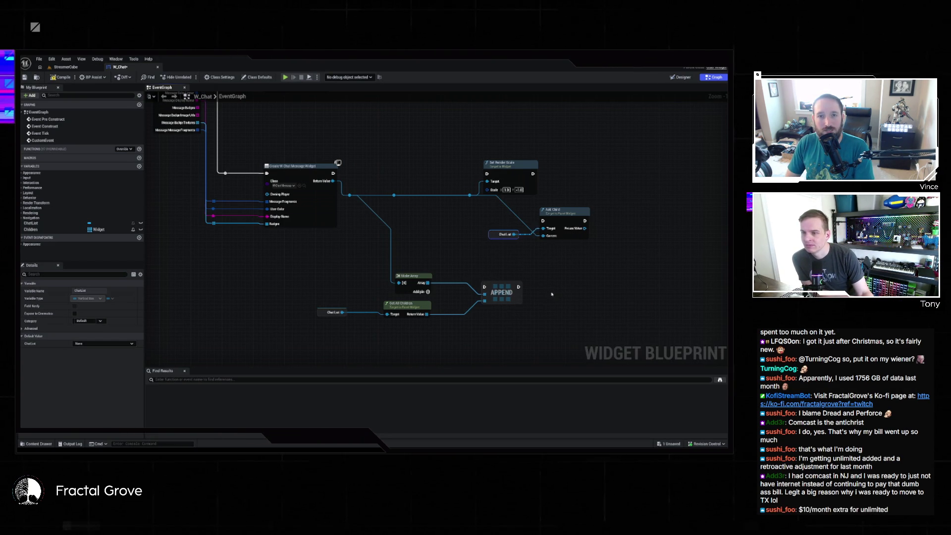
{"action": "mouse_move", "coordinate": [516, 186]}
{"action": "left_mouse_down"}
{"action": "mouse_move", "coordinate": [471, 164]}
{"action": "mouse_move", "coordinate": [334, 173]}
{"action": "left_mouse_up"}
{"action": "mouse_move", "coordinate": [526, 162]}
{"action": "left_mouse_down"}
{"action": "mouse_move", "coordinate": [484, 287]}
{"action": "mouse_move", "coordinate": [573, 187]}
{"action": "mouse_move", "coordinate": [585, 148]}
{"action": "left_mouse_up"}
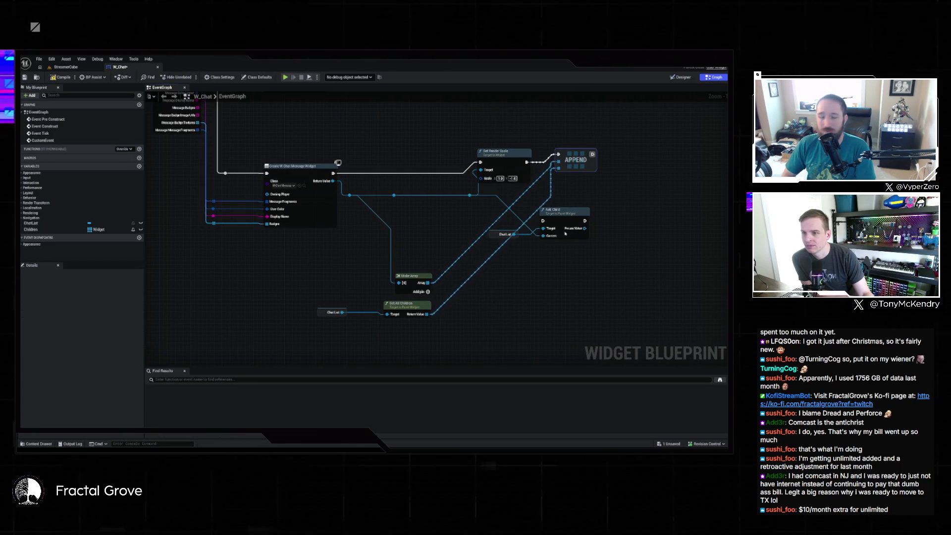
- Delete the old Add Child and Chat List nodes
{"action": "left_click_drag", "start_coordinate": [507, 258], "coordinate": [611, 207]}
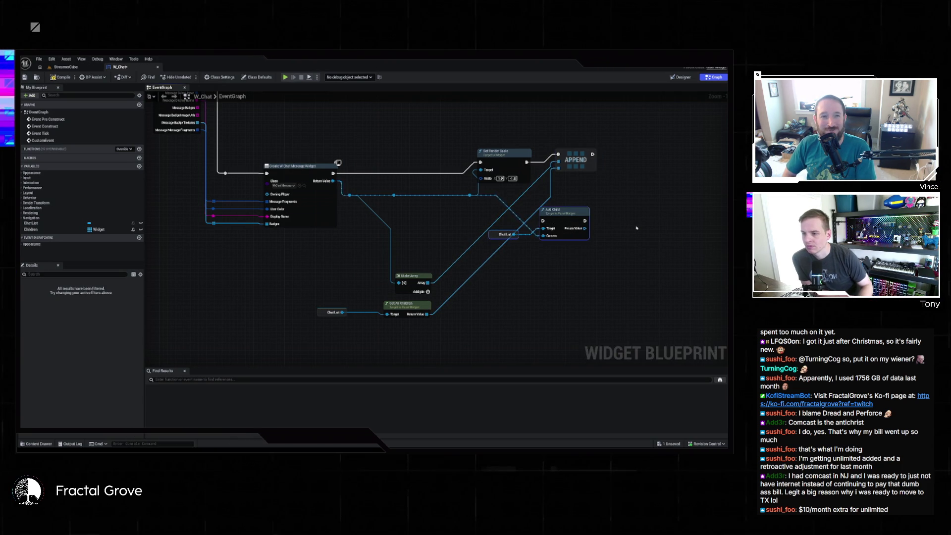
{"action": "key", "text": "Delete"}
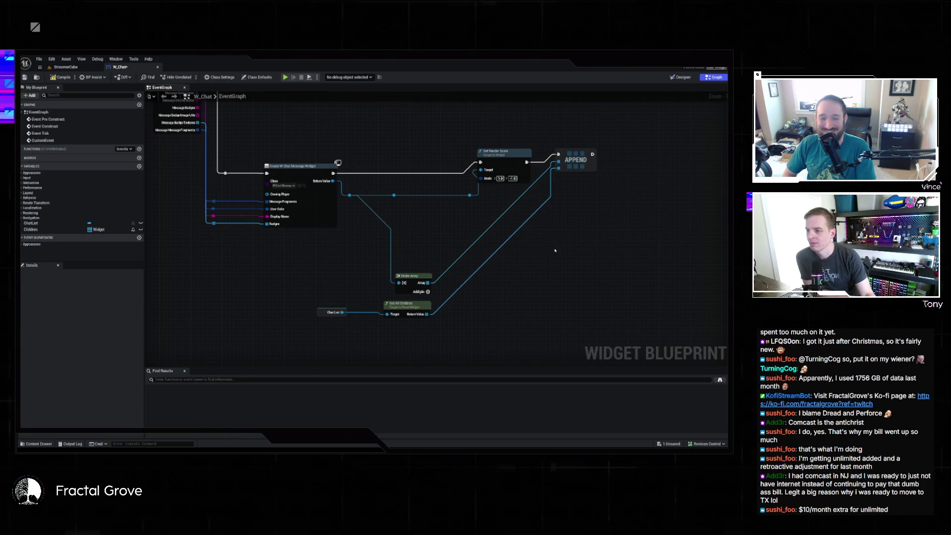
{"action": "mouse_move", "coordinate": [516, 229]}
{"action": "left_mouse_down"}
{"action": "mouse_move", "coordinate": [501, 228]}
{"action": "mouse_move", "coordinate": [563, 307]}
{"action": "left_mouse_up"}
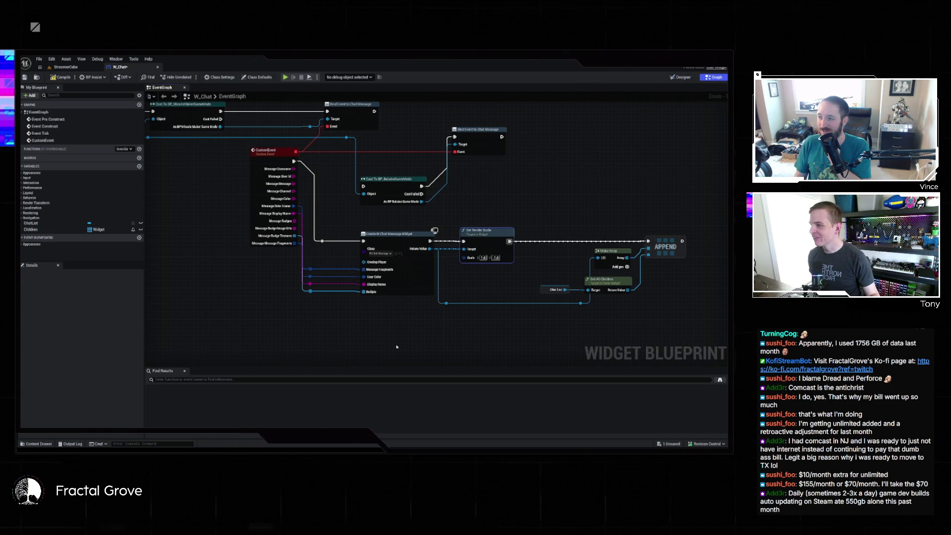
- Paste a ChatList getter near Append and add a Clear Children node targeting it
{"action": "left_click_drag", "start_coordinate": [516, 197], "coordinate": [404, 243]}
{"action": "left_click_drag", "start_coordinate": [540, 204], "coordinate": [515, 191]}
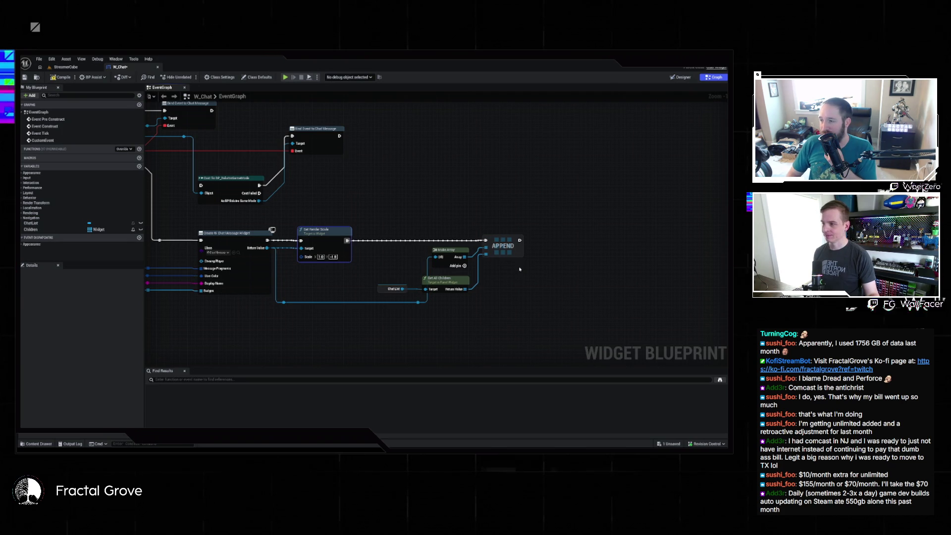
{"action": "mouse_move", "coordinate": [516, 269]}
{"action": "left_mouse_down"}
{"action": "mouse_move", "coordinate": [605, 262]}
{"action": "mouse_move", "coordinate": [571, 308]}
{"action": "left_mouse_up"}
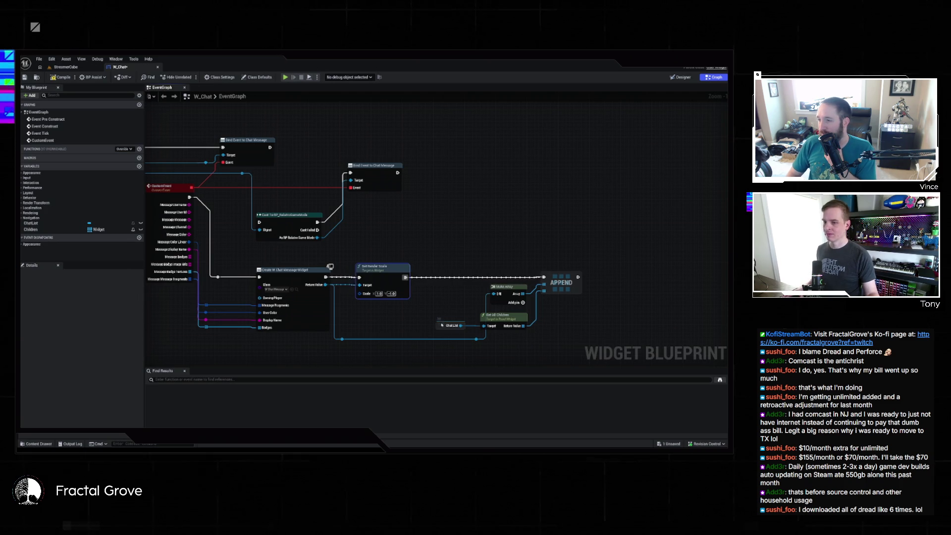
{"action": "scroll", "coordinate": [544, 280], "scroll_direction": "down", "scroll_amount": 1}
{"action": "key", "text": "ctrl+v"}
{"action": "mouse_move", "coordinate": [516, 281]}
{"action": "left_mouse_down"}
{"action": "mouse_move", "coordinate": [545, 246]}
{"action": "mouse_move", "coordinate": [526, 245]}
{"action": "mouse_move", "coordinate": [542, 248]}
{"action": "mouse_move", "coordinate": [552, 232]}
{"action": "left_mouse_up"}
{"action": "type", "text": "clea"}
{"action": "key", "text": "Return"}
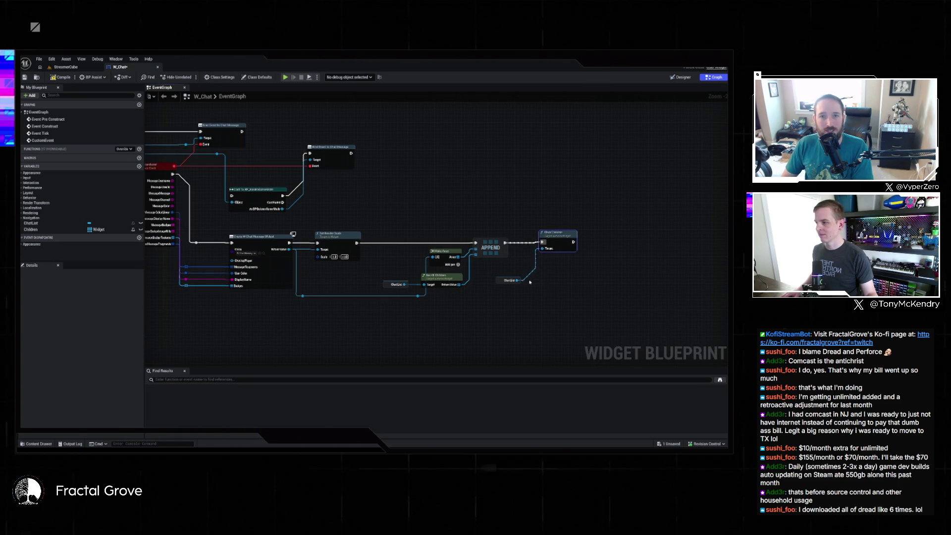
- Undo the node straightening and add a Children variable node on Get All Children's result
{"action": "scroll", "coordinate": [530, 282], "scroll_direction": "up", "scroll_amount": 2}
{"action": "scroll", "coordinate": [507, 282], "scroll_direction": "down", "scroll_amount": 2}
{"action": "left_click", "coordinate": [476, 283]}
{"action": "key", "text": "ctrl+z"}
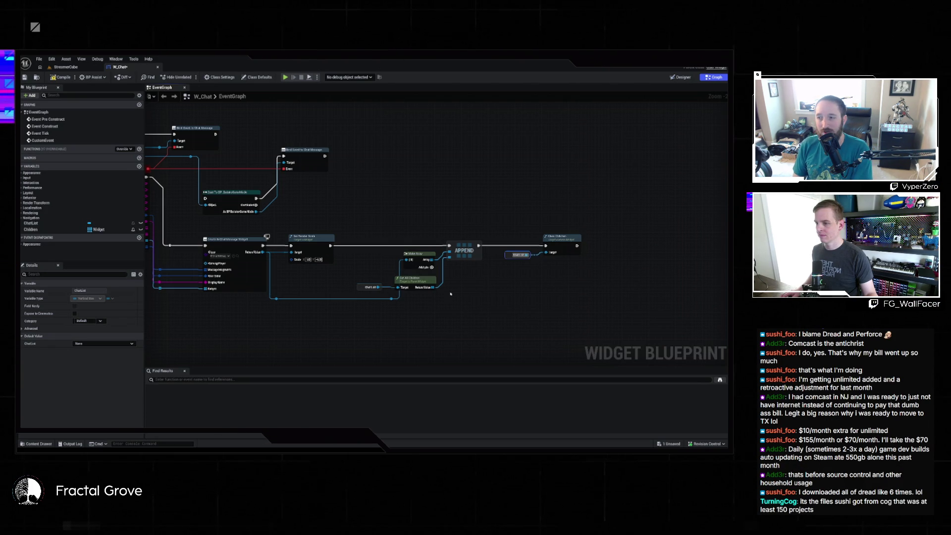
{"action": "left_click_drag", "start_coordinate": [434, 288], "coordinate": [460, 292]}
{"action": "left_click", "coordinate": [491, 328]}
- Route execution from Set Render Scale through Children to APPEND, and place a Children getter
{"action": "left_click_drag", "start_coordinate": [464, 296], "coordinate": [330, 245]}
{"action": "mouse_move", "coordinate": [485, 295]}
{"action": "left_mouse_down"}
{"action": "mouse_move", "coordinate": [468, 266]}
{"action": "mouse_move", "coordinate": [448, 258]}
{"action": "left_mouse_up"}
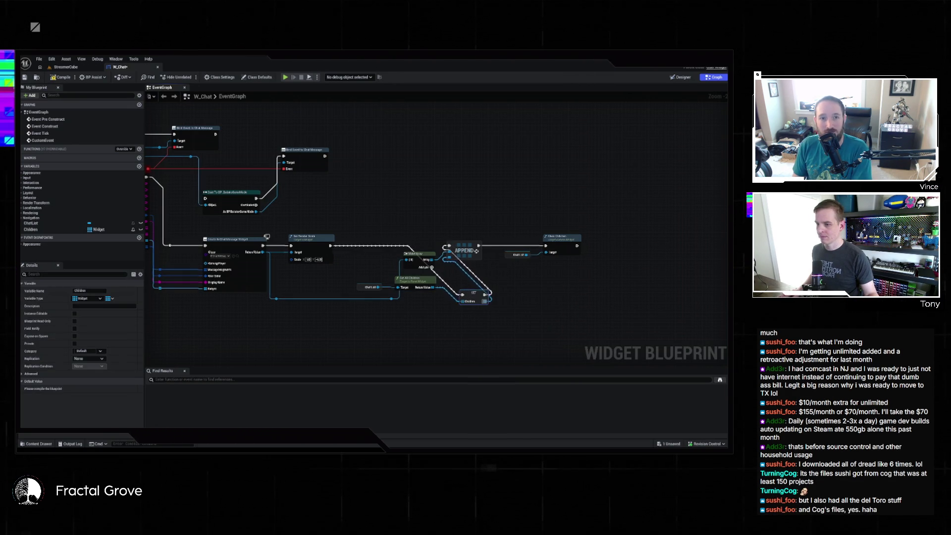
{"action": "key", "text": "f"}
{"action": "left_click_drag", "start_coordinate": [544, 294], "coordinate": [432, 290]}
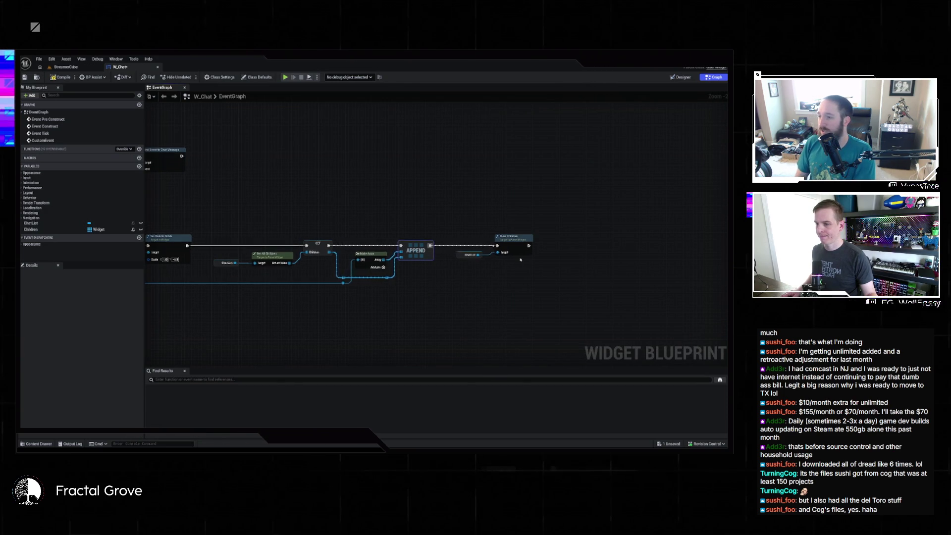
{"action": "mouse_move", "coordinate": [30, 229]}
{"action": "left_mouse_down"}
{"action": "mouse_move", "coordinate": [537, 294]}
{"action": "mouse_move", "coordinate": [559, 267]}
{"action": "left_mouse_up"}
- Add a For Each Loop over Children that runs after Clear Children
{"action": "type", "text": "for each"}
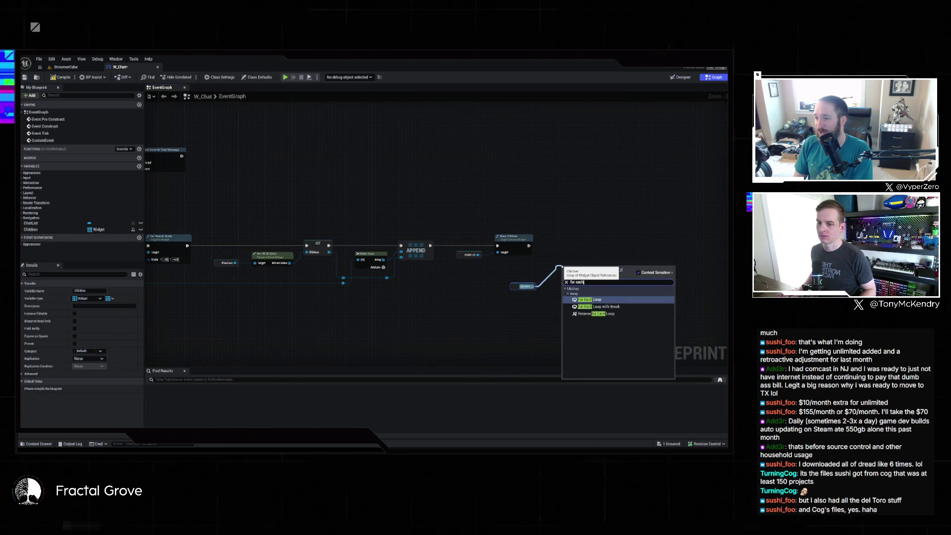
{"action": "key", "text": "Return"}
{"action": "mouse_move", "coordinate": [530, 246]}
{"action": "left_mouse_down"}
{"action": "mouse_move", "coordinate": [563, 272]}
{"action": "mouse_move", "coordinate": [578, 240]}
{"action": "left_mouse_up"}
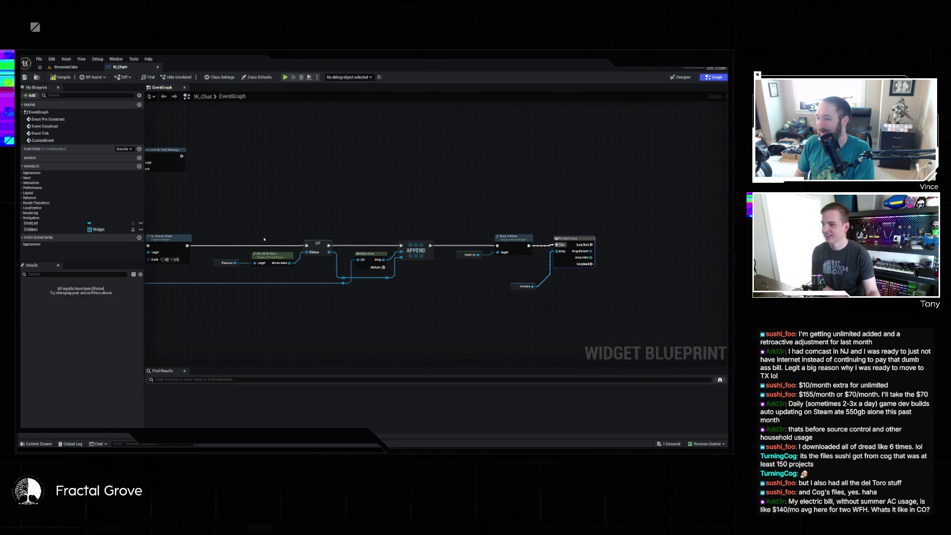
{"action": "left_click_drag", "start_coordinate": [533, 290], "coordinate": [530, 270]}
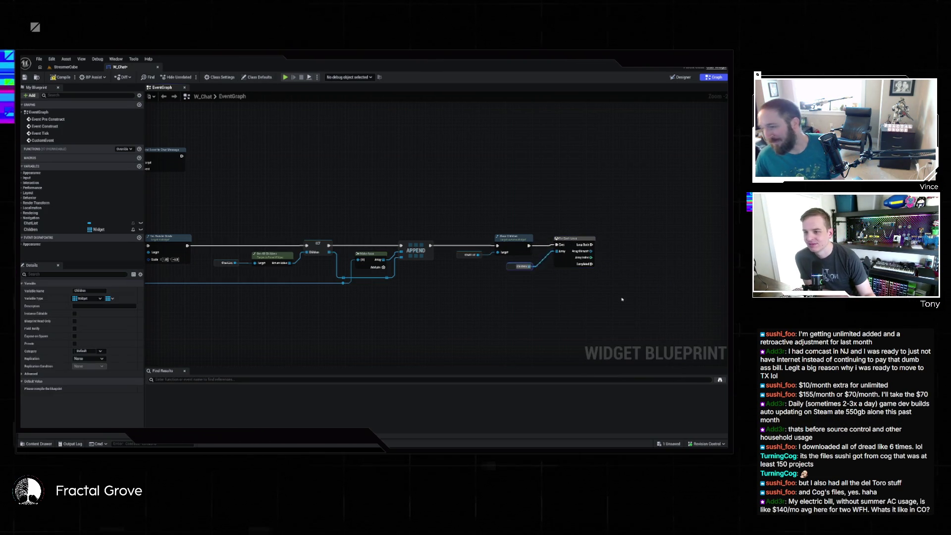
{"action": "mouse_move", "coordinate": [429, 264]}
{"action": "left_mouse_down"}
{"action": "mouse_move", "coordinate": [389, 252]}
{"action": "mouse_move", "coordinate": [419, 253]}
{"action": "left_mouse_up"}
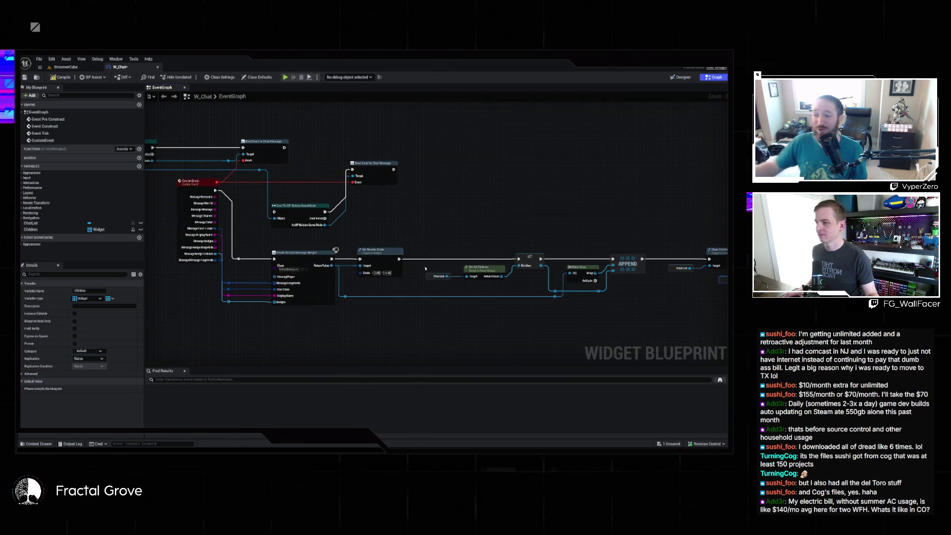
{"action": "mouse_move", "coordinate": [726, 284]}
{"action": "left_mouse_down"}
{"action": "mouse_move", "coordinate": [411, 319]}
{"action": "mouse_move", "coordinate": [508, 308]}
{"action": "left_mouse_up"}
{"action": "scroll", "coordinate": [433, 328], "scroll_direction": "down", "scroll_amount": 1}
- Add ChatList's Add Child from Loop Body with Array Element as content, then play StreamerCube
{"action": "type", "text": "add chil"}
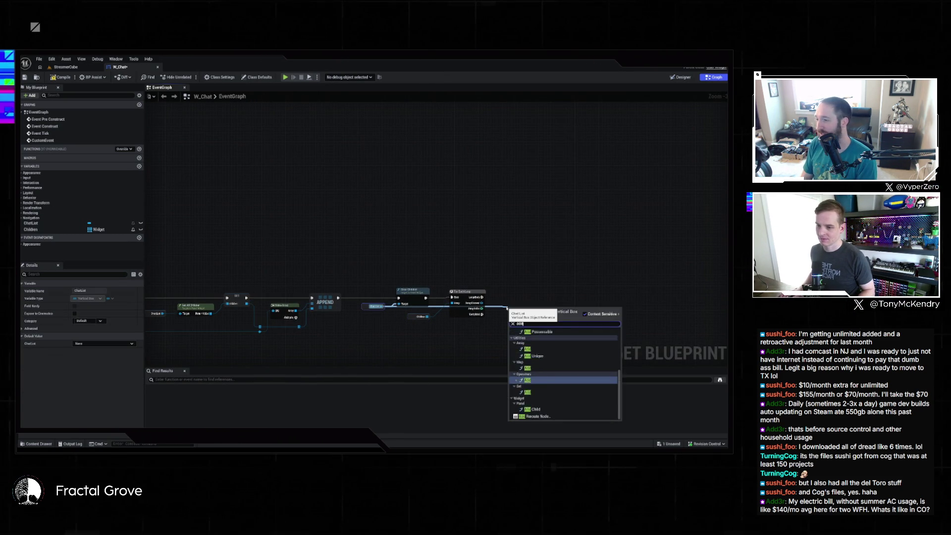
{"action": "key", "text": "Return"}
{"action": "scroll", "coordinate": [513, 314], "scroll_direction": "up", "scroll_amount": 3}
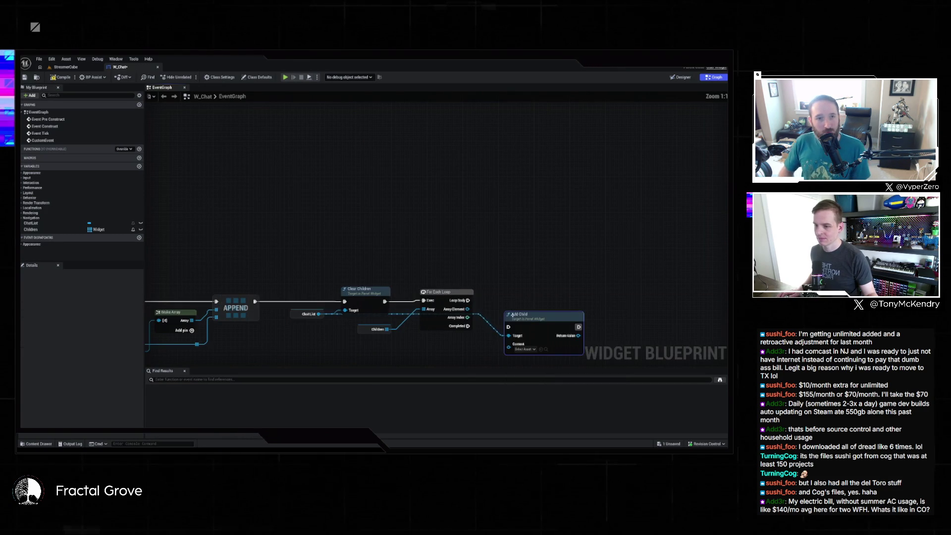
{"action": "left_click_drag", "start_coordinate": [468, 301], "coordinate": [509, 327]}
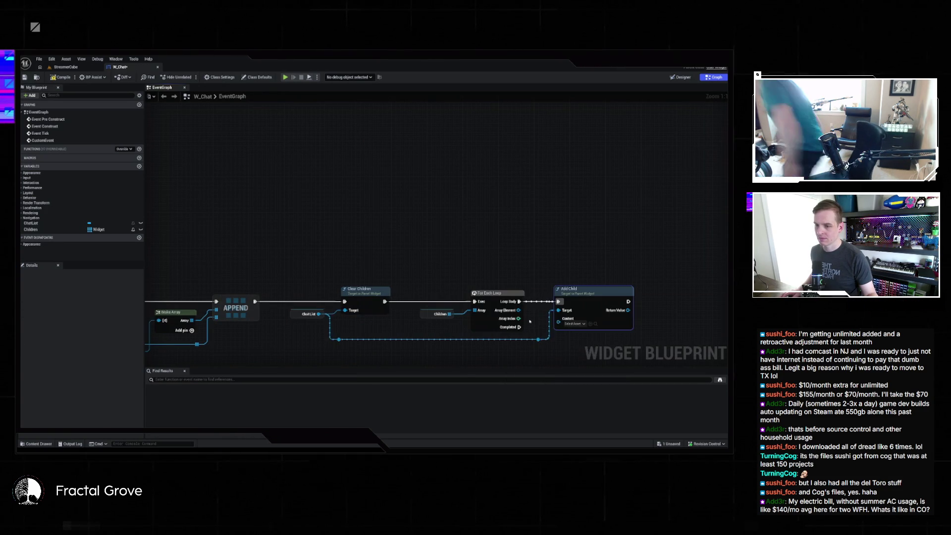
{"action": "scroll", "coordinate": [496, 307], "scroll_direction": "down", "scroll_amount": 2}
{"action": "left_click_drag", "start_coordinate": [496, 277], "coordinate": [534, 286]}
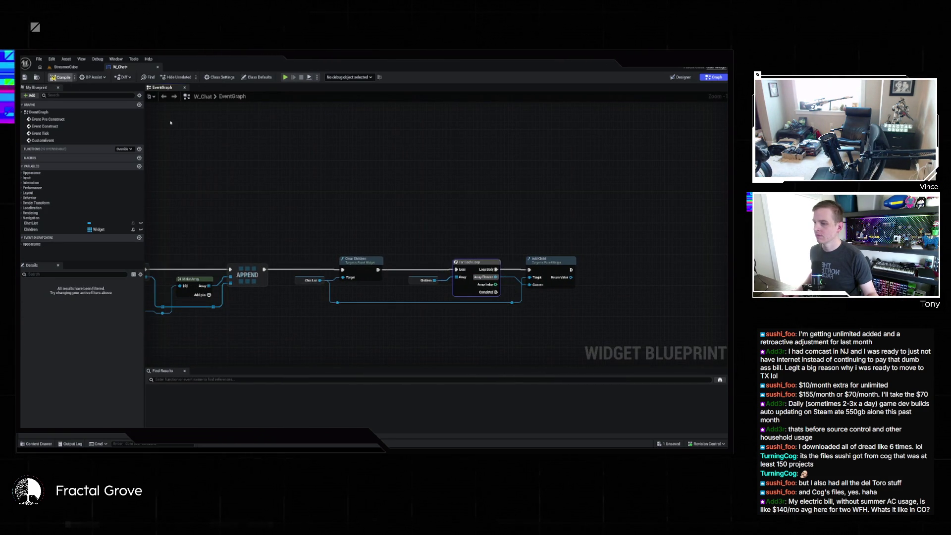
{"action": "scroll", "coordinate": [314, 184], "scroll_direction": "down", "scroll_amount": 2}
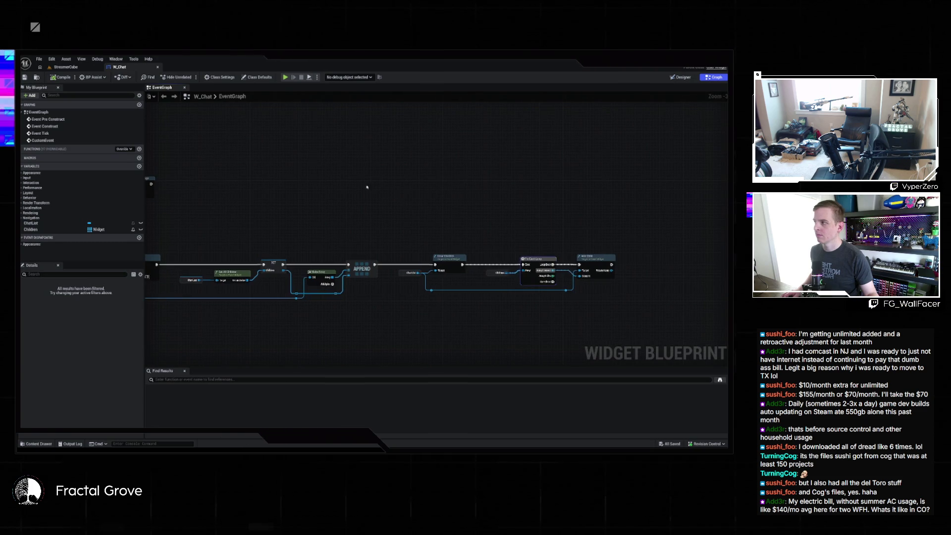
{"action": "left_click", "coordinate": [67, 69]}
{"action": "key", "text": "alt+p"}
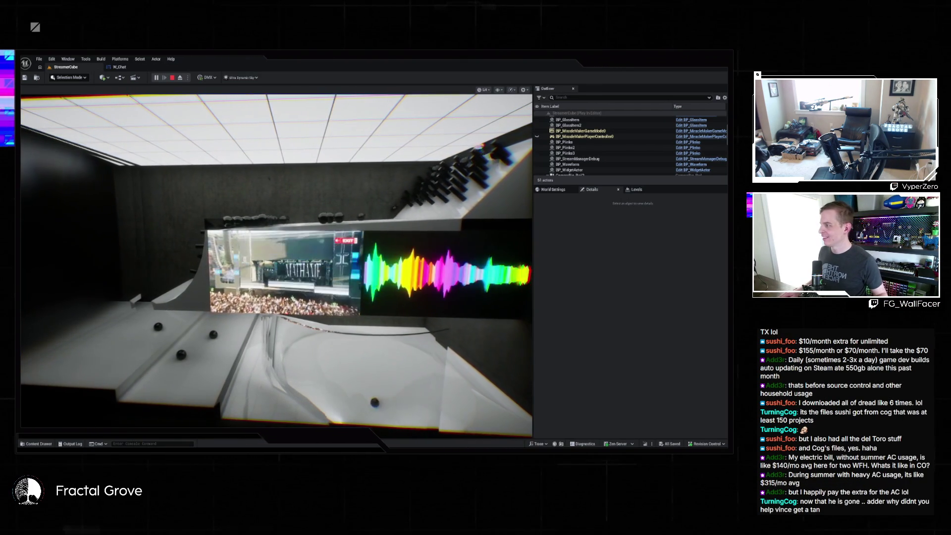
- View the running stream-studio scene fullscreen, stop the session, and reopen the W_Chat graph
{"action": "key", "text": "F11"}
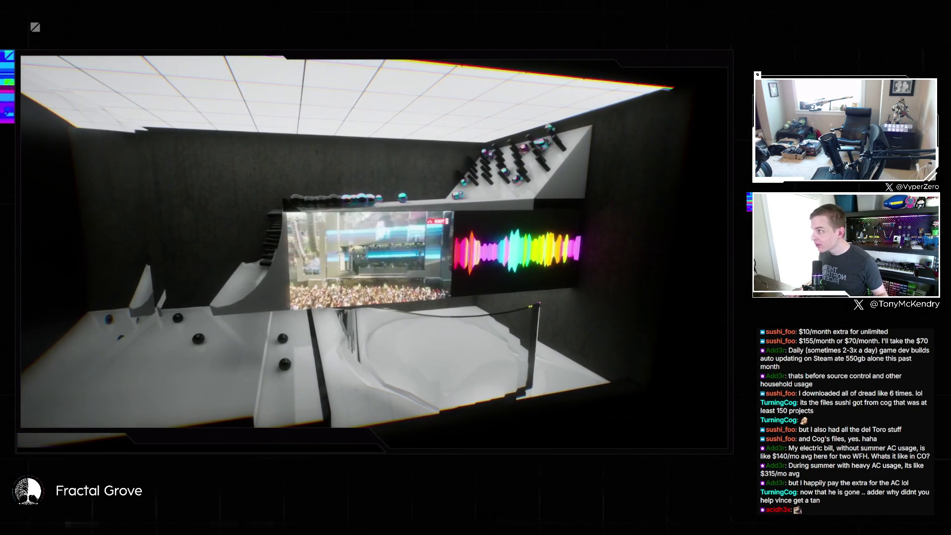
{"action": "key", "text": "Escape"}
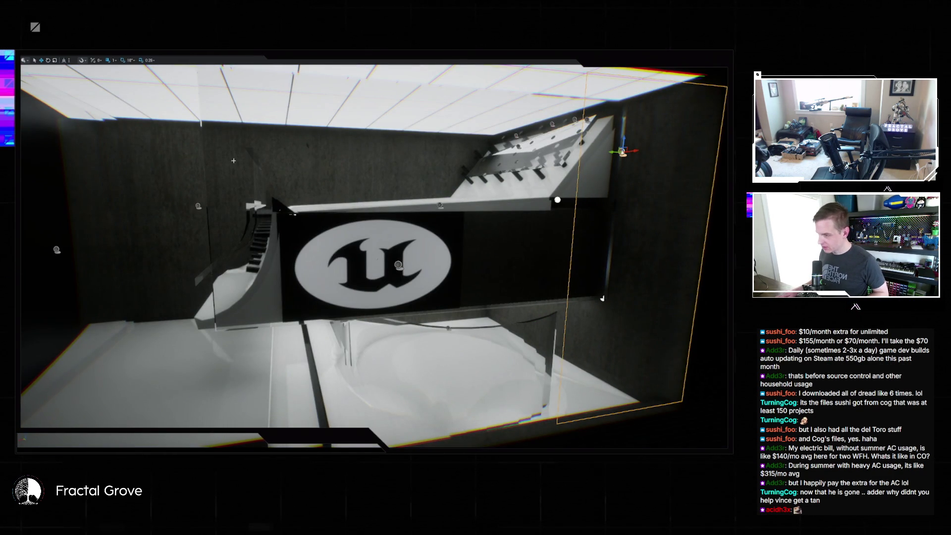
{"action": "left_click", "coordinate": [399, 265]}
{"action": "key", "text": "F11"}
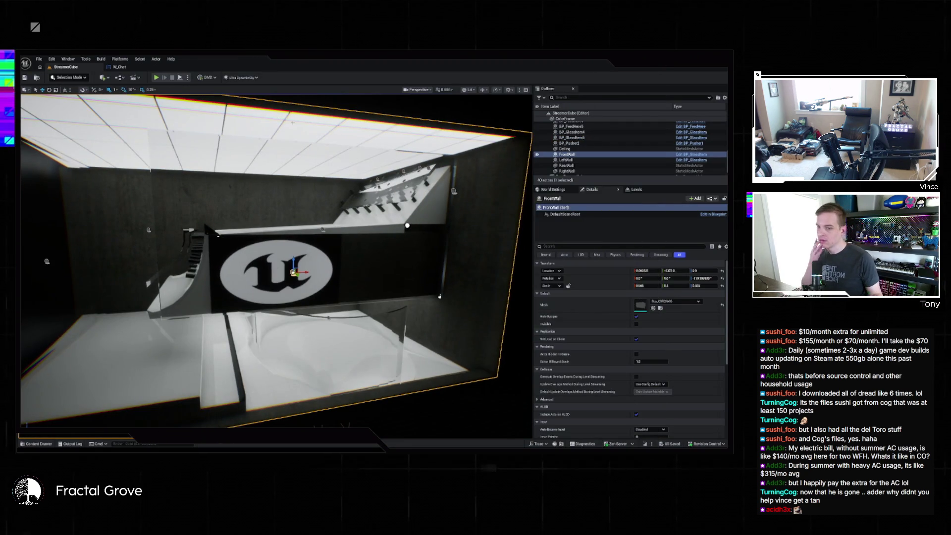
{"action": "left_click", "coordinate": [155, 65]}
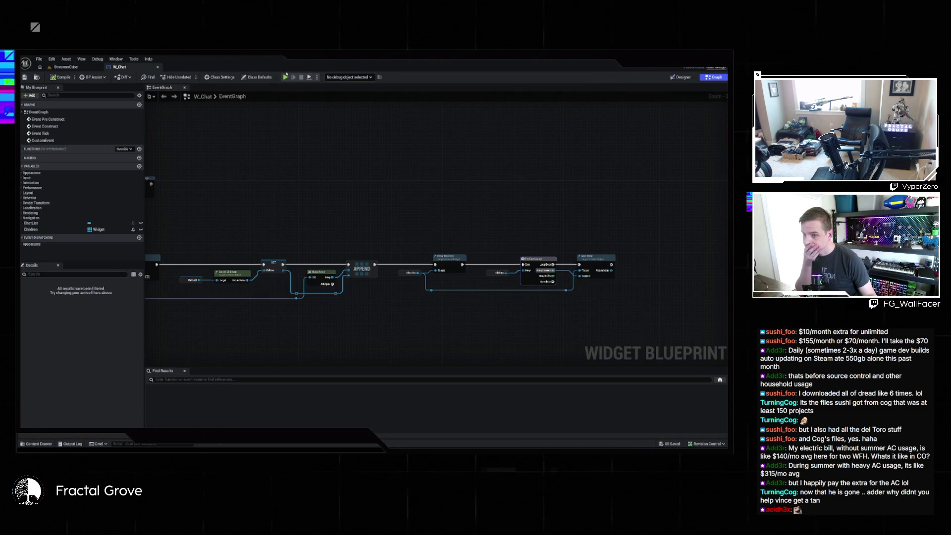
- Connect Make Array's output to APPEND's lower array input, then go back to StreamerCube
{"action": "left_click_drag", "start_coordinate": [352, 131], "coordinate": [539, 116]}
{"action": "scroll", "coordinate": [463, 151], "scroll_direction": "up", "scroll_amount": 2}
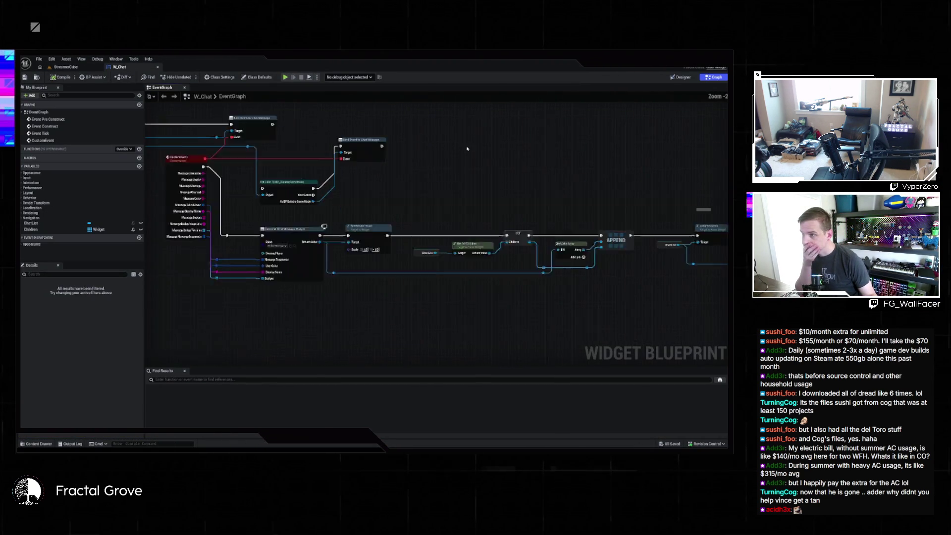
{"action": "mouse_move", "coordinate": [462, 151]}
{"action": "left_mouse_down"}
{"action": "mouse_move", "coordinate": [605, 156]}
{"action": "mouse_move", "coordinate": [494, 144]}
{"action": "mouse_move", "coordinate": [385, 153]}
{"action": "mouse_move", "coordinate": [418, 148]}
{"action": "mouse_move", "coordinate": [384, 141]}
{"action": "left_mouse_up"}
{"action": "scroll", "coordinate": [494, 144], "scroll_direction": "down", "scroll_amount": 1}
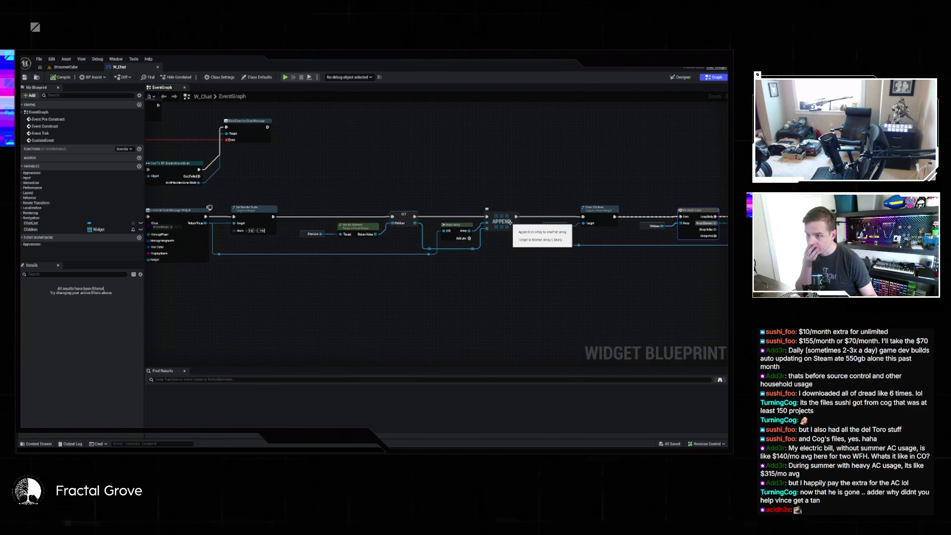
{"action": "left_click", "coordinate": [455, 225]}
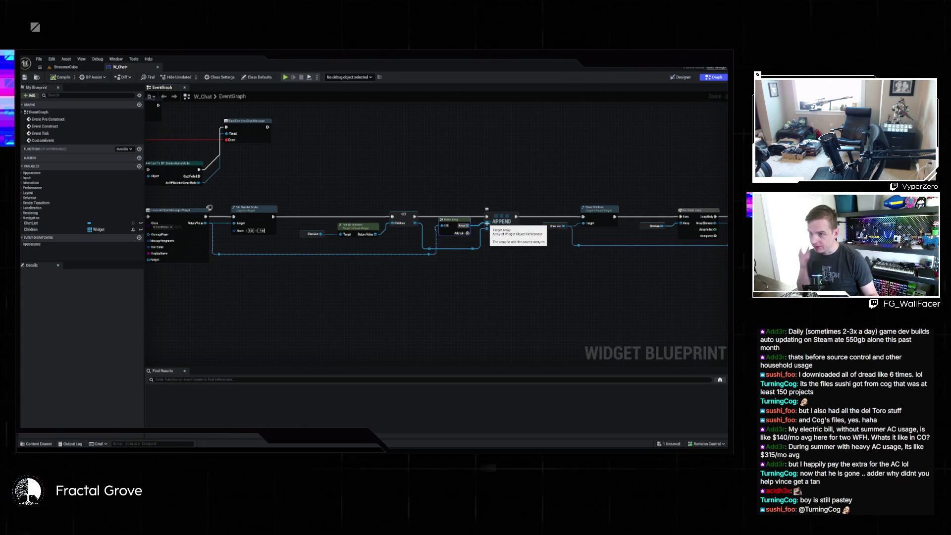
{"action": "right_click", "coordinate": [487, 223]}
{"action": "key", "text": "Escape"}
{"action": "mouse_move", "coordinate": [487, 223]}
{"action": "left_mouse_down"}
{"action": "mouse_move", "coordinate": [490, 231]}
{"action": "mouse_move", "coordinate": [340, 286]}
{"action": "left_mouse_up"}
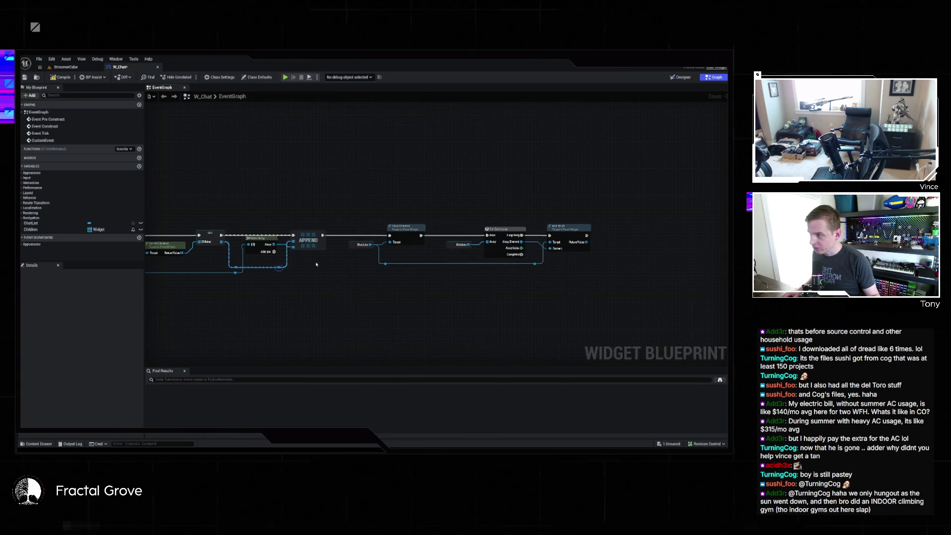
{"action": "left_click_drag", "start_coordinate": [373, 257], "coordinate": [473, 253]}
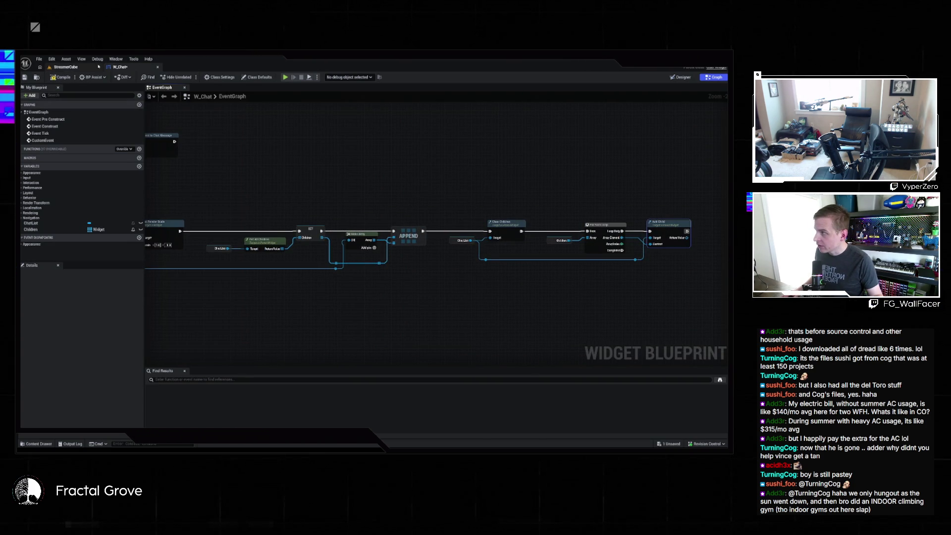
{"action": "left_click", "coordinate": [66, 67]}
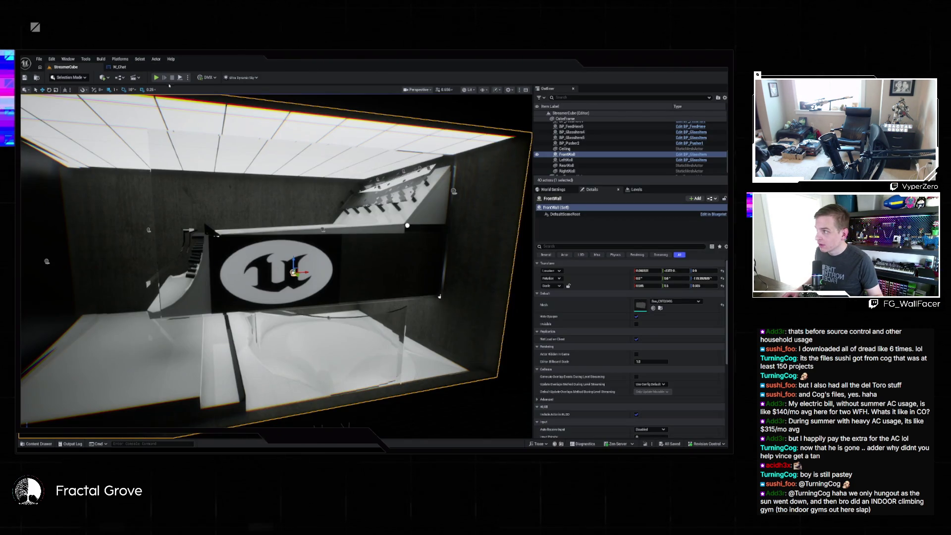
- Play the StreamerCube level to test the chat, stop it, and reopen W_Chat's graph
{"action": "left_click", "coordinate": [156, 78]}
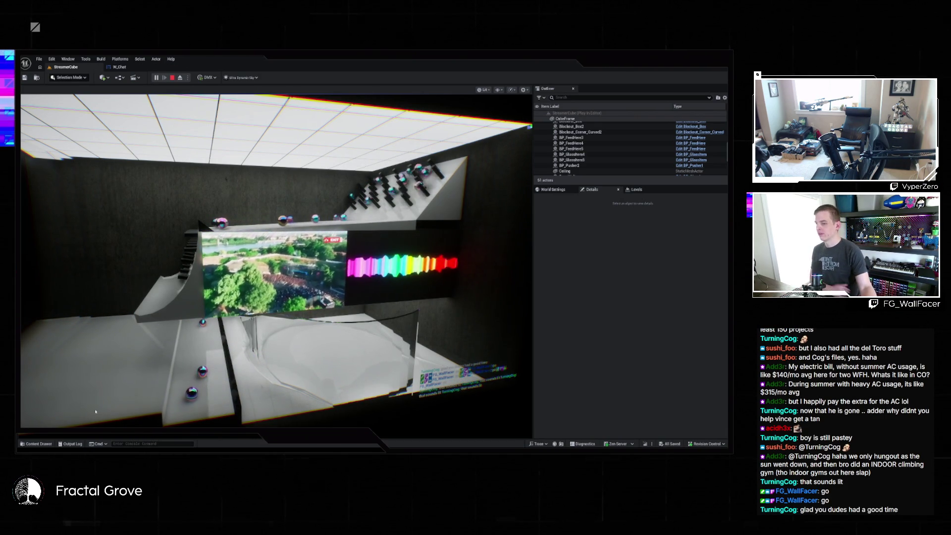
{"action": "left_click", "coordinate": [172, 78]}
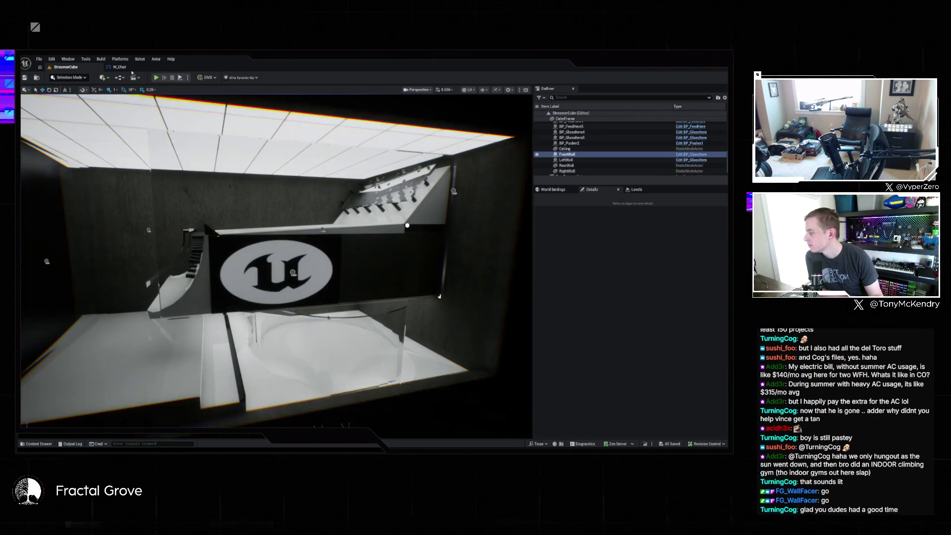
{"action": "left_click", "coordinate": [126, 69]}
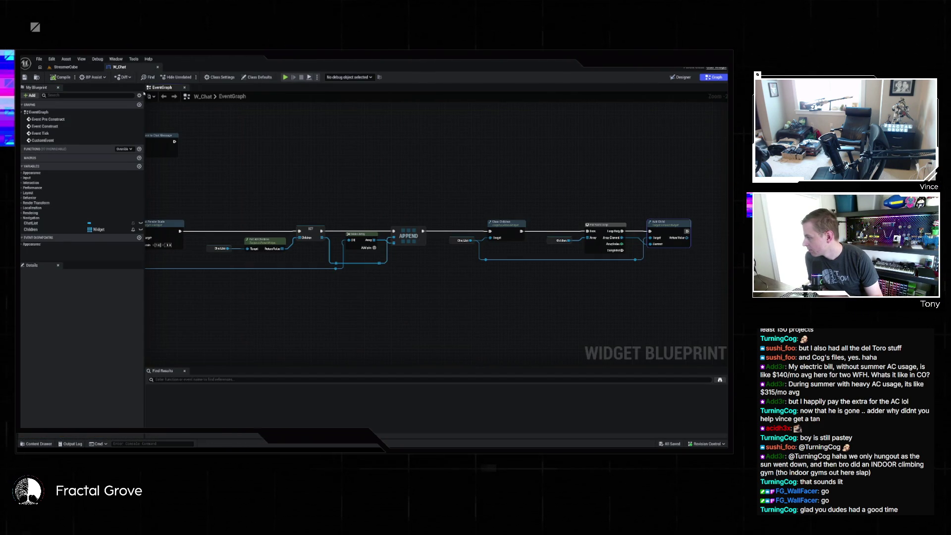
{"action": "scroll", "coordinate": [626, 203], "scroll_direction": "down", "scroll_amount": 2}
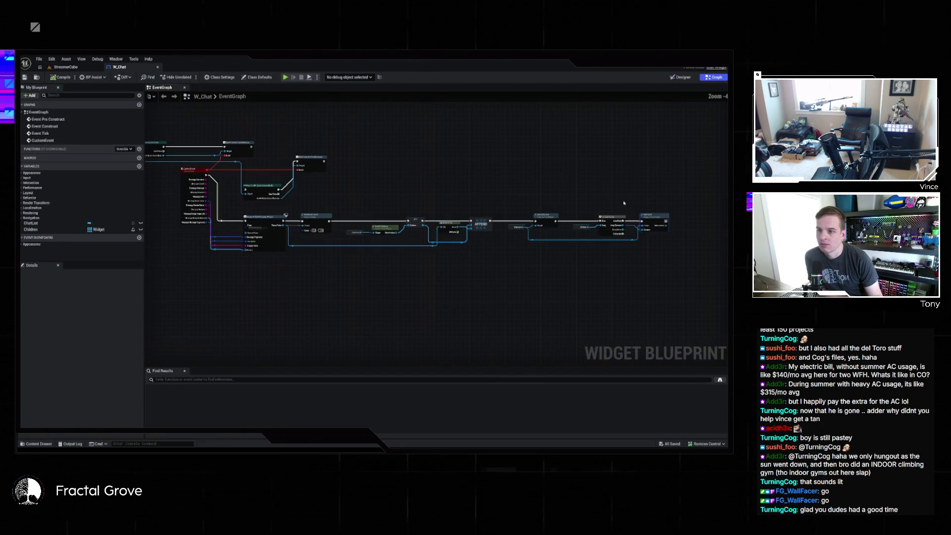
- Pan back along the W_Chat chain and nudge the Make Array node slightly lower
{"action": "left_click_drag", "start_coordinate": [626, 202], "coordinate": [784, 210]}
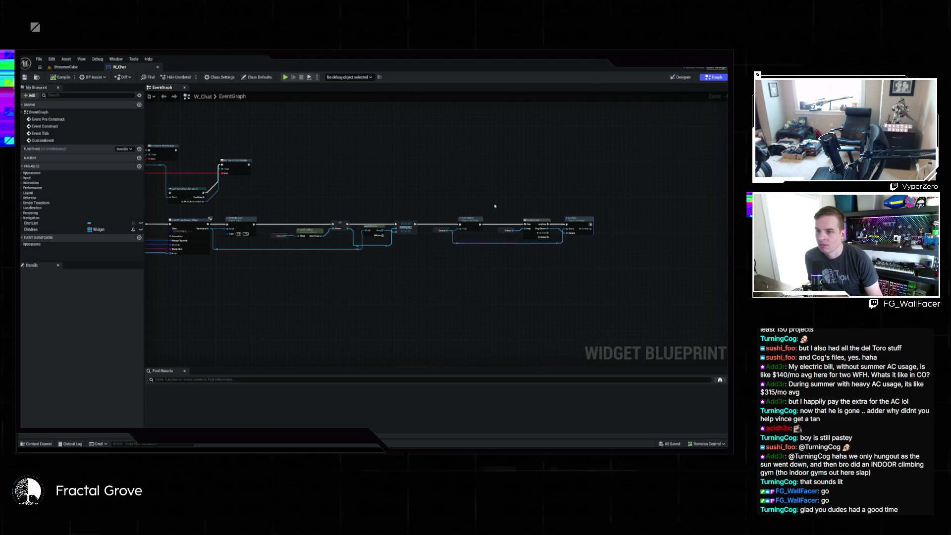
{"action": "scroll", "coordinate": [608, 216], "scroll_direction": "up", "scroll_amount": 4}
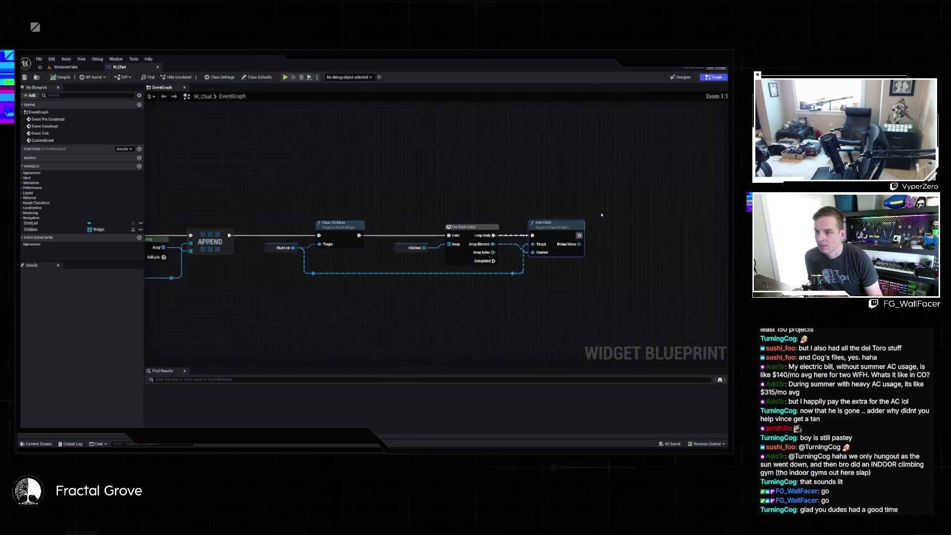
{"action": "scroll", "coordinate": [554, 208], "scroll_direction": "down", "scroll_amount": 1}
{"action": "left_click_drag", "start_coordinate": [553, 208], "coordinate": [662, 205]}
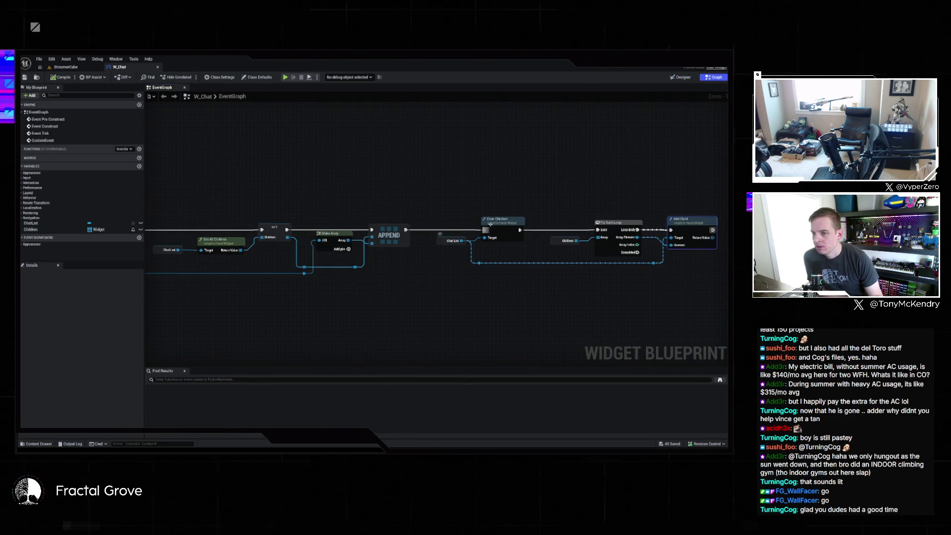
{"action": "left_click_drag", "start_coordinate": [429, 223], "coordinate": [522, 210]}
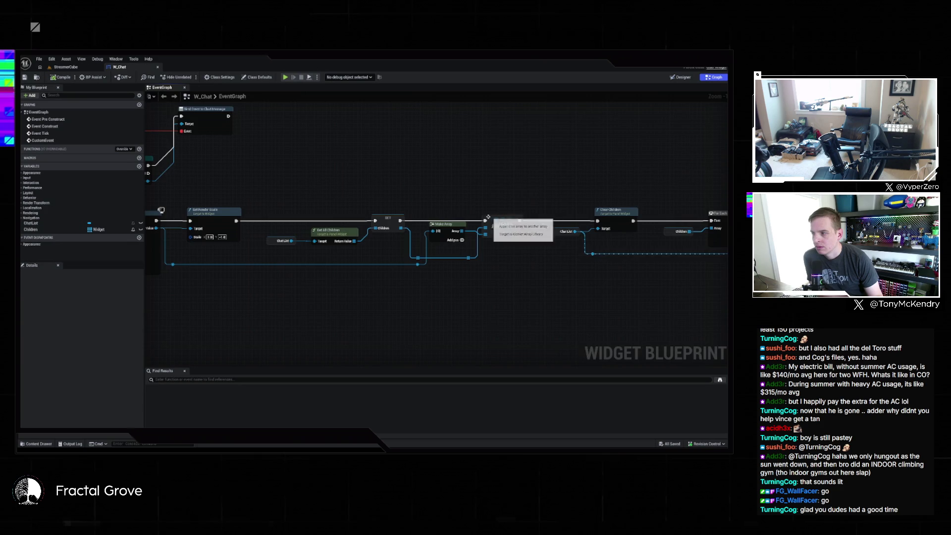
{"action": "left_click_drag", "start_coordinate": [252, 219], "coordinate": [367, 211]}
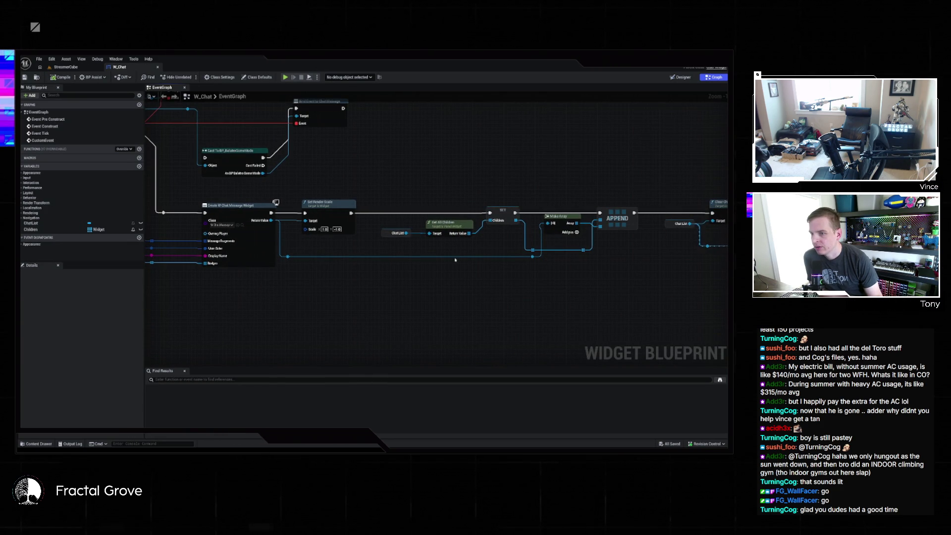
{"action": "left_click_drag", "start_coordinate": [562, 220], "coordinate": [558, 236]}
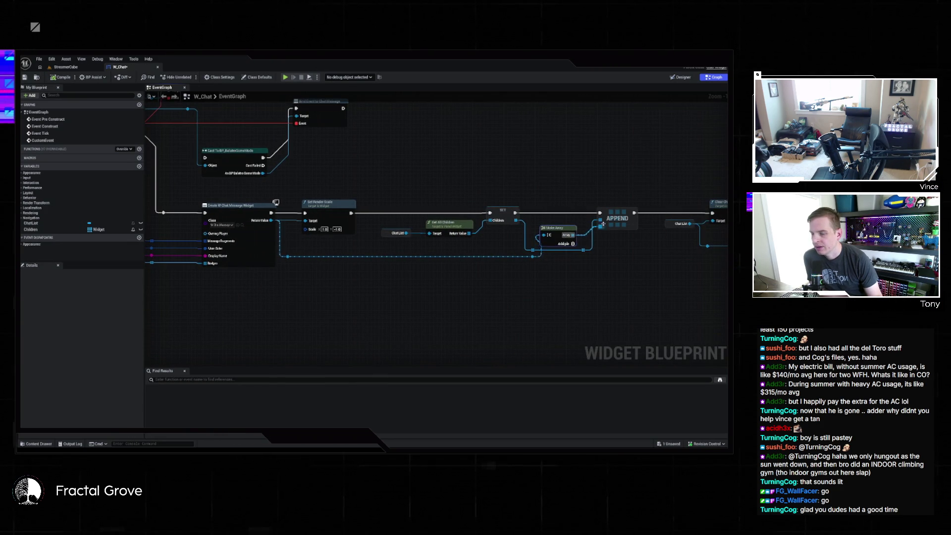
- Inspect the Clear Children and Add Child nodes to the right of APPEND
{"action": "mouse_move", "coordinate": [632, 240]}
{"action": "left_mouse_down"}
{"action": "mouse_move", "coordinate": [535, 257]}
{"action": "mouse_move", "coordinate": [546, 261]}
{"action": "mouse_move", "coordinate": [470, 260]}
{"action": "left_mouse_up"}
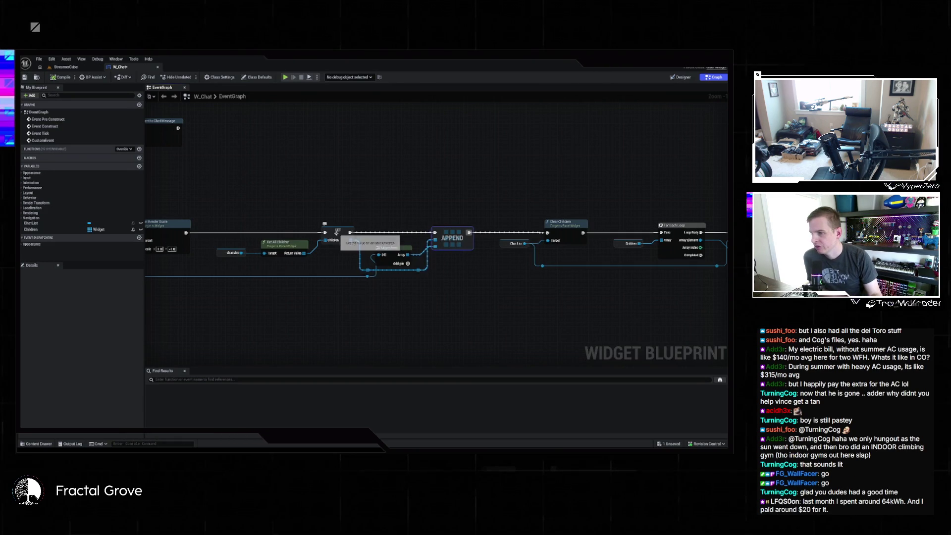
{"action": "left_click_drag", "start_coordinate": [503, 269], "coordinate": [409, 272]}
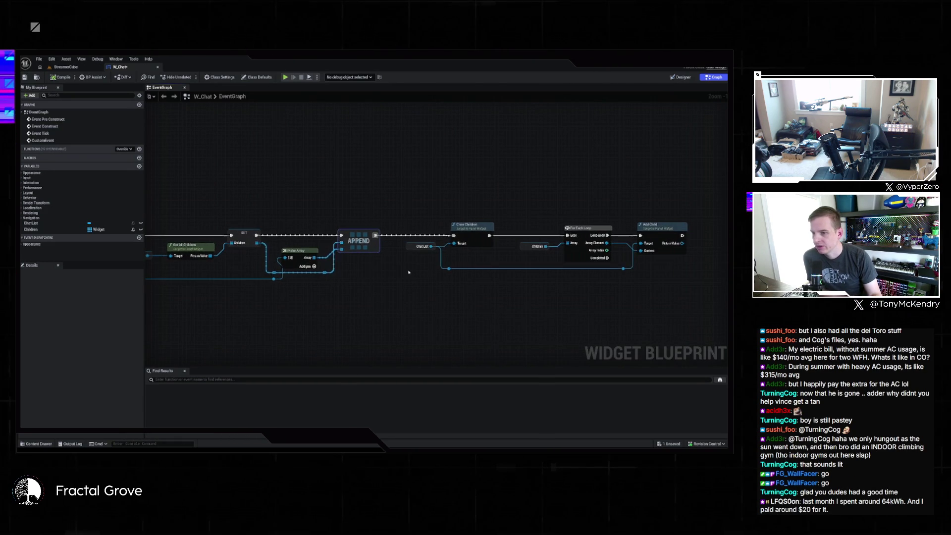
{"action": "left_click", "coordinate": [469, 232]}
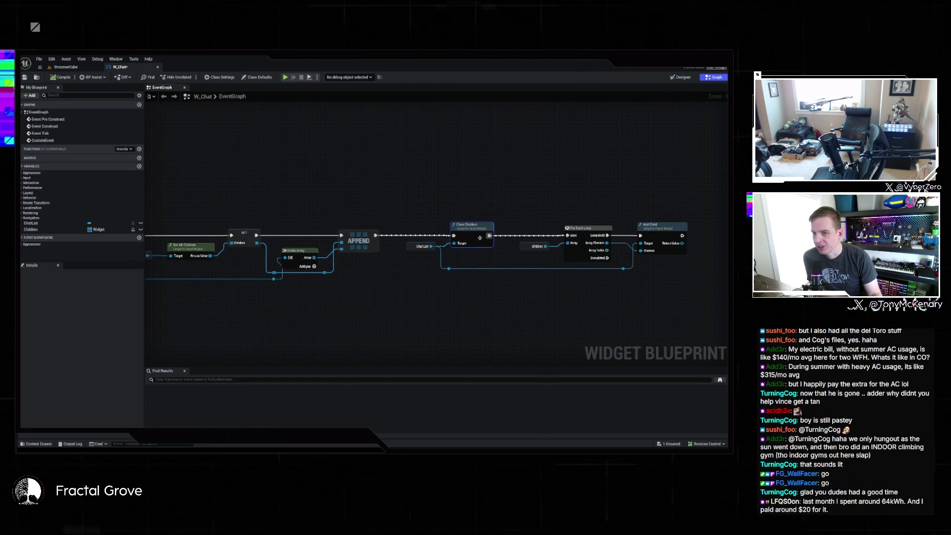
{"action": "left_click", "coordinate": [661, 233]}
{"action": "left_click_drag", "start_coordinate": [554, 331], "coordinate": [688, 321]}
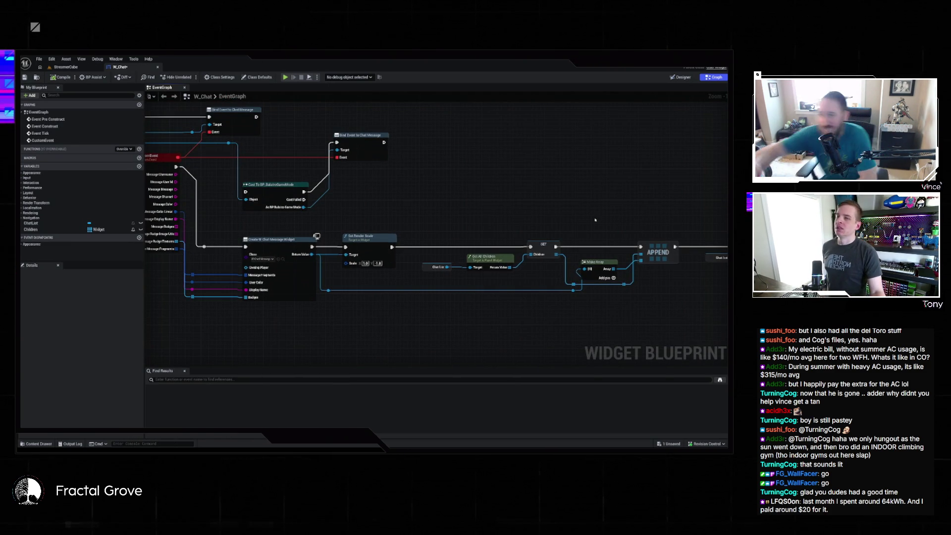
{"action": "left_click_drag", "start_coordinate": [505, 188], "coordinate": [692, 188]}
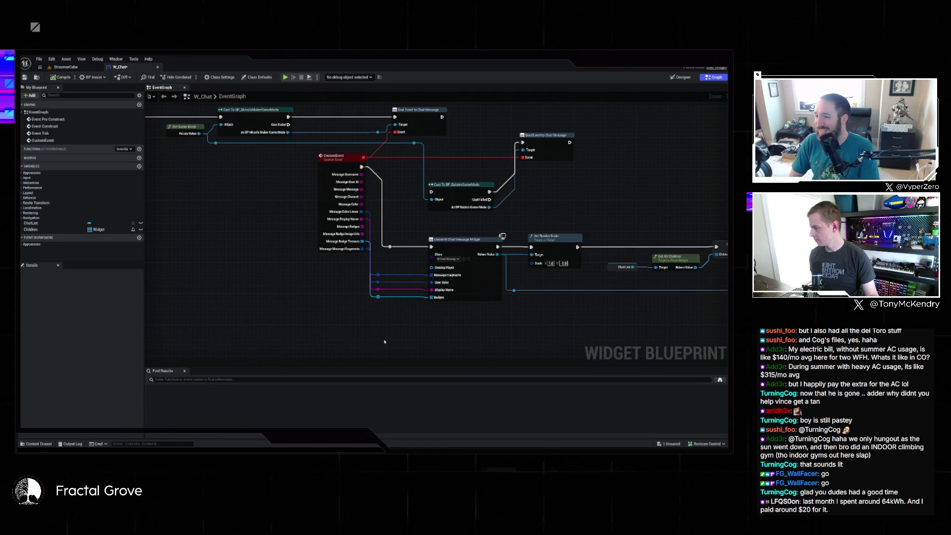
{"action": "mouse_move", "coordinate": [630, 294]}
{"action": "left_mouse_down"}
{"action": "mouse_move", "coordinate": [401, 278]}
{"action": "mouse_move", "coordinate": [292, 283]}
{"action": "left_mouse_up"}
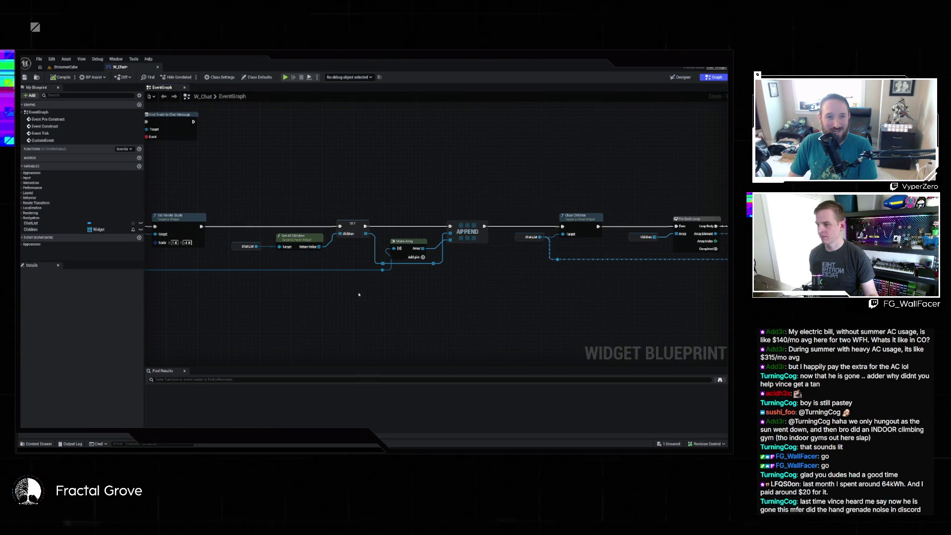
{"action": "mouse_move", "coordinate": [357, 294]}
{"action": "left_mouse_down"}
{"action": "mouse_move", "coordinate": [542, 320]}
{"action": "mouse_move", "coordinate": [488, 320]}
{"action": "left_mouse_up"}
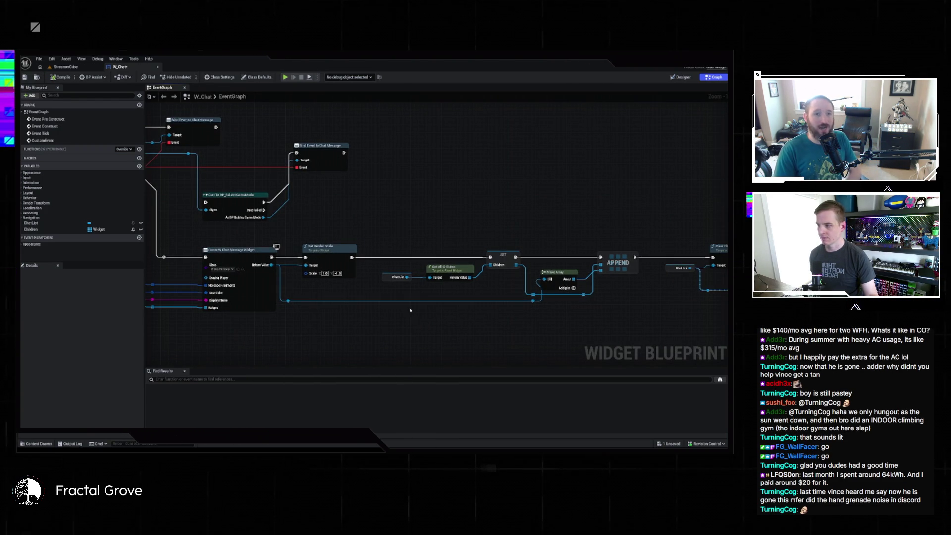
{"action": "left_click_drag", "start_coordinate": [403, 293], "coordinate": [461, 300]}
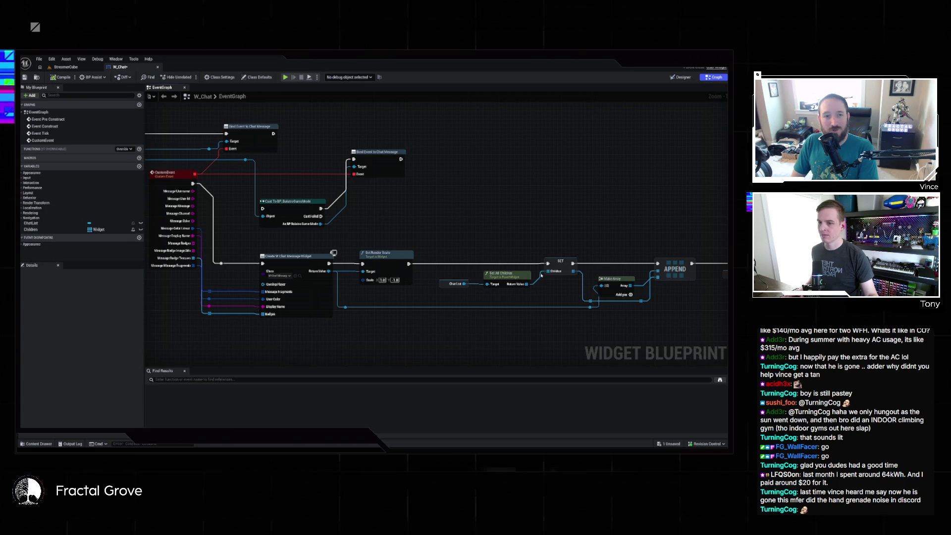
{"action": "left_click", "coordinate": [556, 266]}
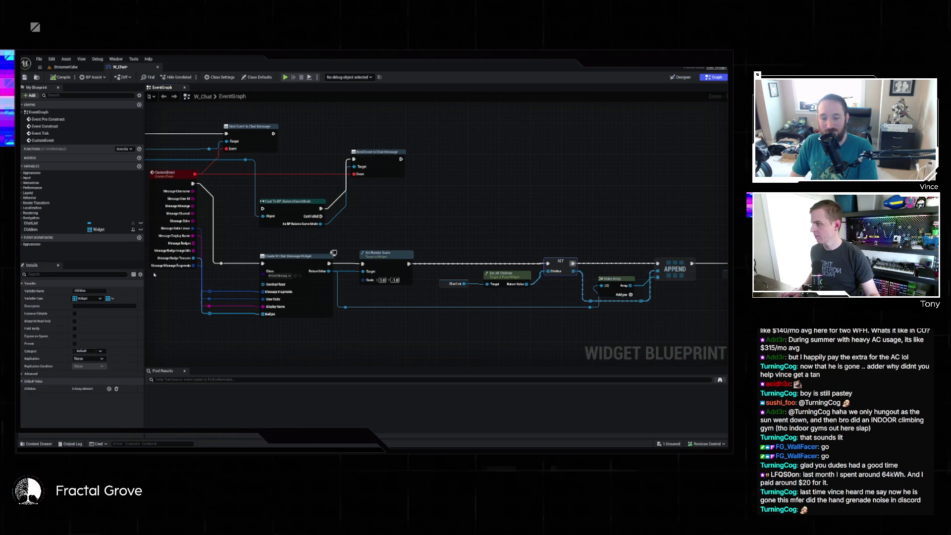
- Add a Clear node for the Children array and wire it first in the execution chain
{"action": "mouse_move", "coordinate": [44, 229]}
{"action": "left_mouse_down"}
{"action": "mouse_move", "coordinate": [391, 232]}
{"action": "mouse_move", "coordinate": [431, 216]}
{"action": "left_mouse_up"}
{"action": "type", "text": "clear"}
{"action": "key", "text": "Return"}
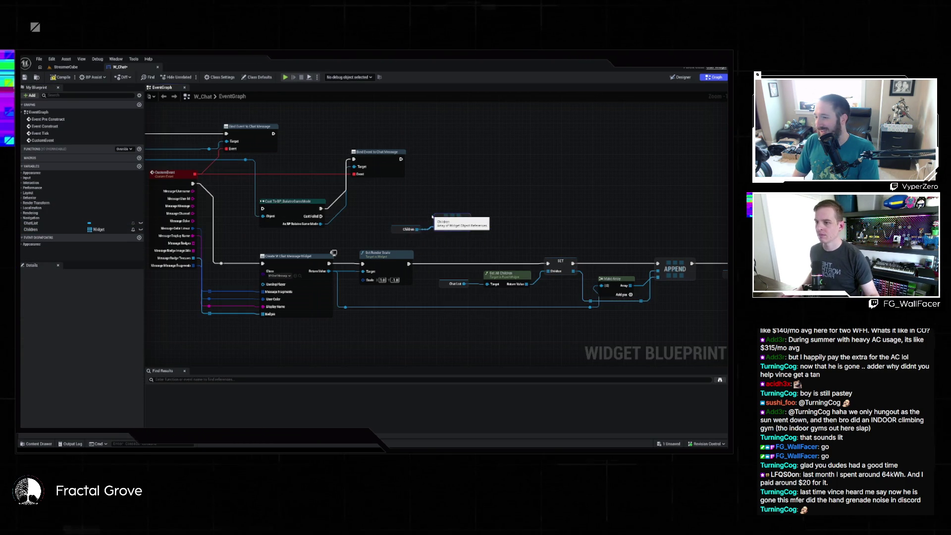
{"action": "mouse_move", "coordinate": [438, 220]}
{"action": "left_mouse_down"}
{"action": "mouse_move", "coordinate": [342, 265]}
{"action": "mouse_move", "coordinate": [409, 263]}
{"action": "left_mouse_up"}
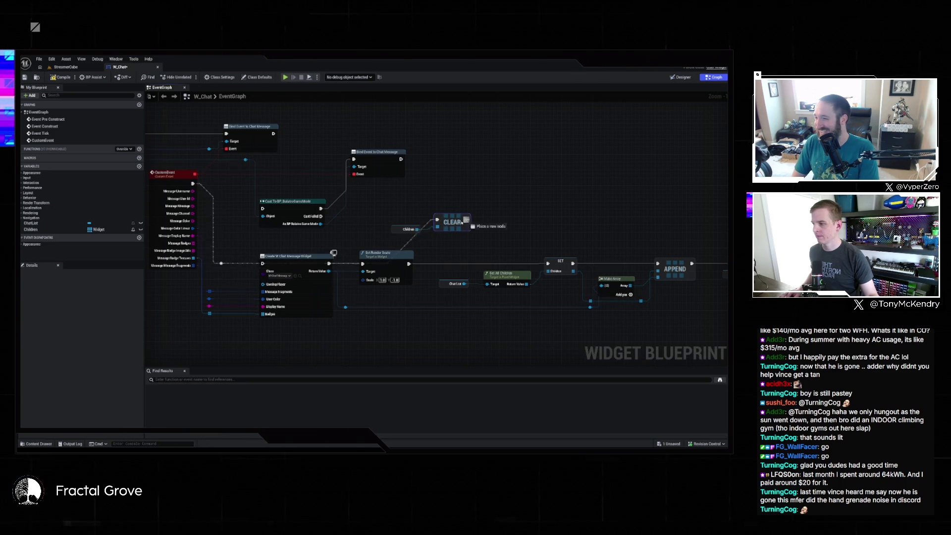
{"action": "key", "text": "f"}
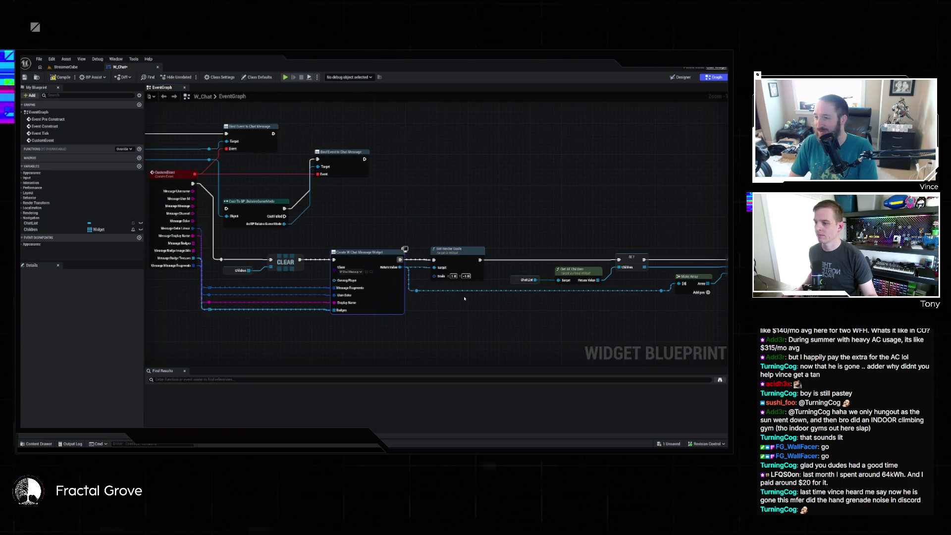
- Connect Make Array's output into APPEND, then play the StreamerCube level with Alt+P
{"action": "left_click_drag", "start_coordinate": [491, 312], "coordinate": [346, 303]}
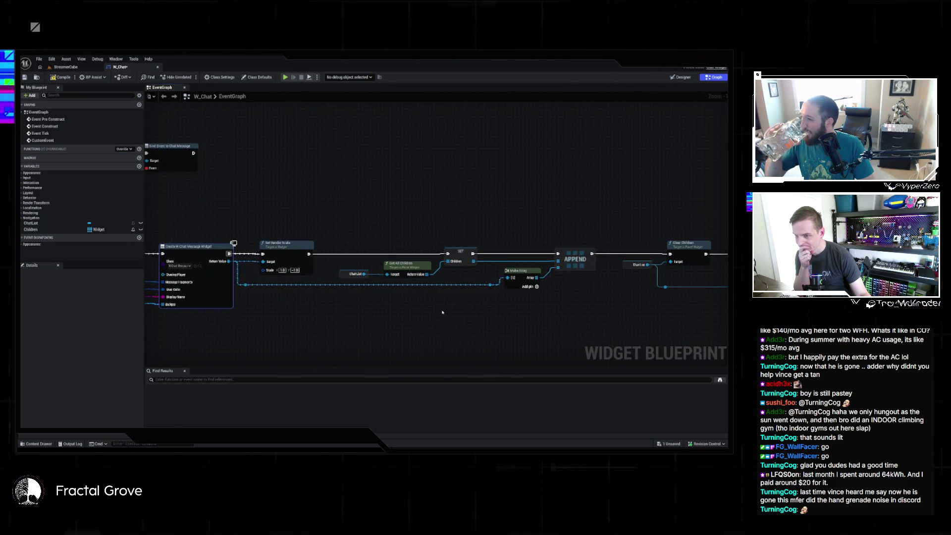
{"action": "left_click_drag", "start_coordinate": [442, 312], "coordinate": [382, 315]}
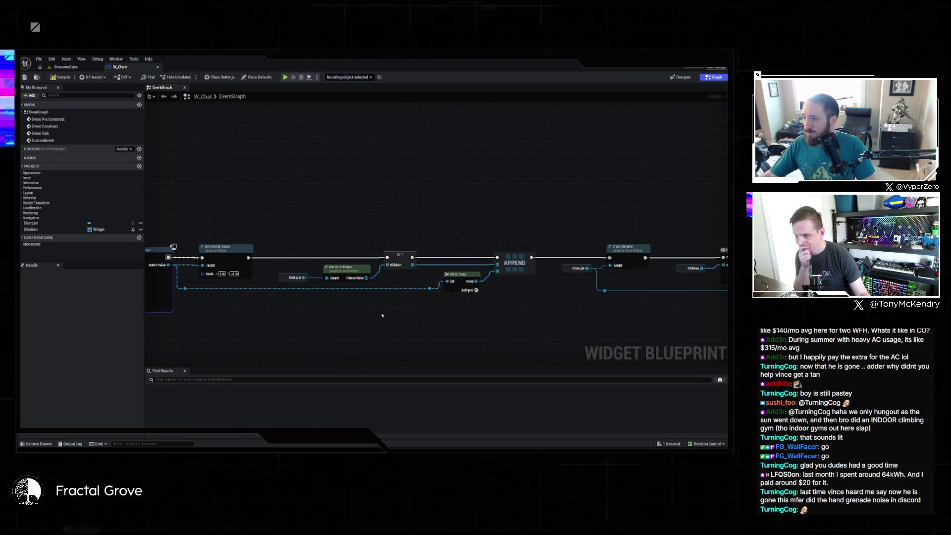
{"action": "left_click", "coordinate": [498, 270]}
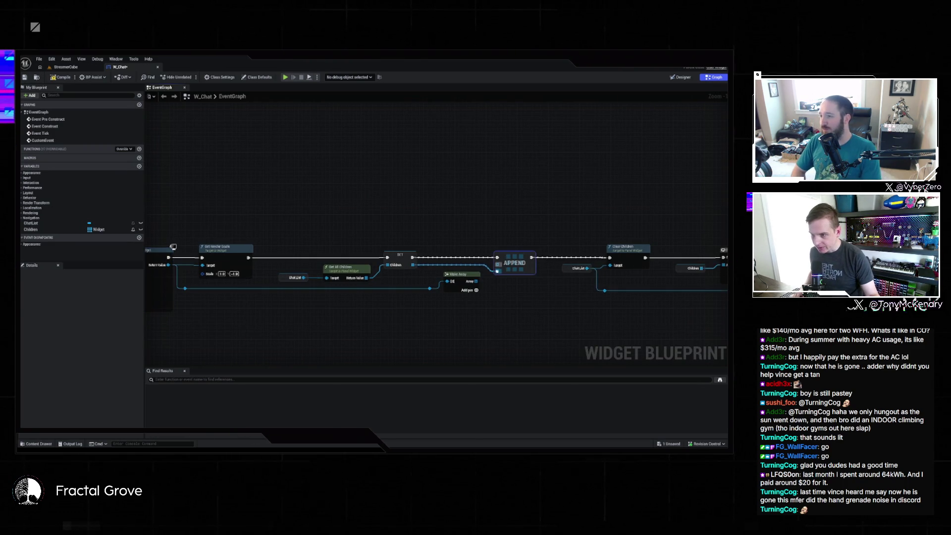
{"action": "left_click_drag", "start_coordinate": [477, 281], "coordinate": [498, 272]}
{"action": "left_click_drag", "start_coordinate": [547, 307], "coordinate": [333, 290]}
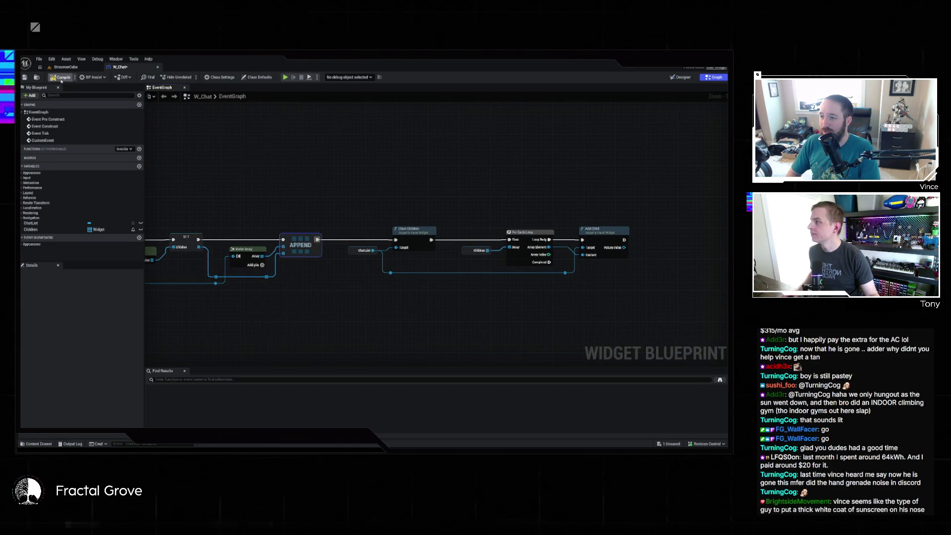
{"action": "left_click", "coordinate": [75, 69]}
{"action": "key", "text": "alt+p"}
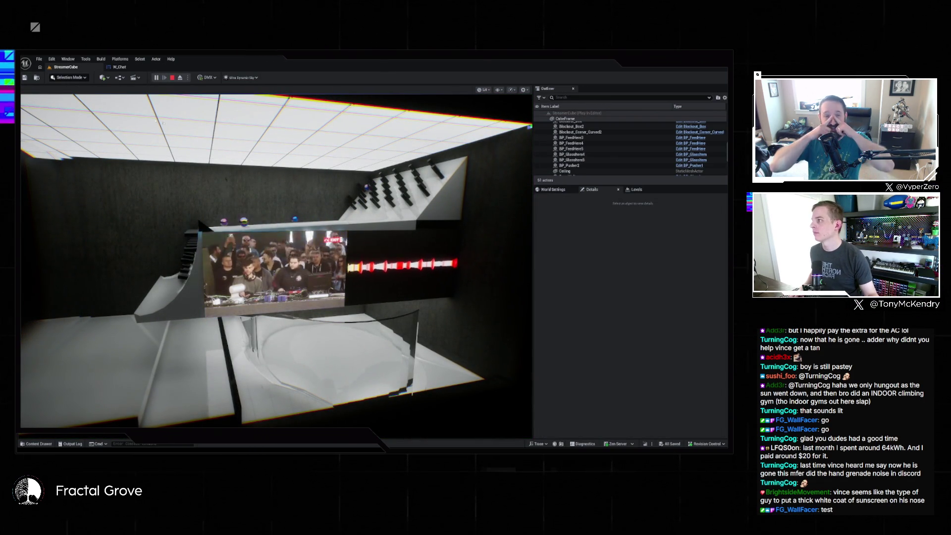
- Stop the preview, review the W_Chat graph, then replay the StreamerCube level with Alt+P
{"action": "key", "text": "Escape"}
{"action": "left_click", "coordinate": [119, 67]}
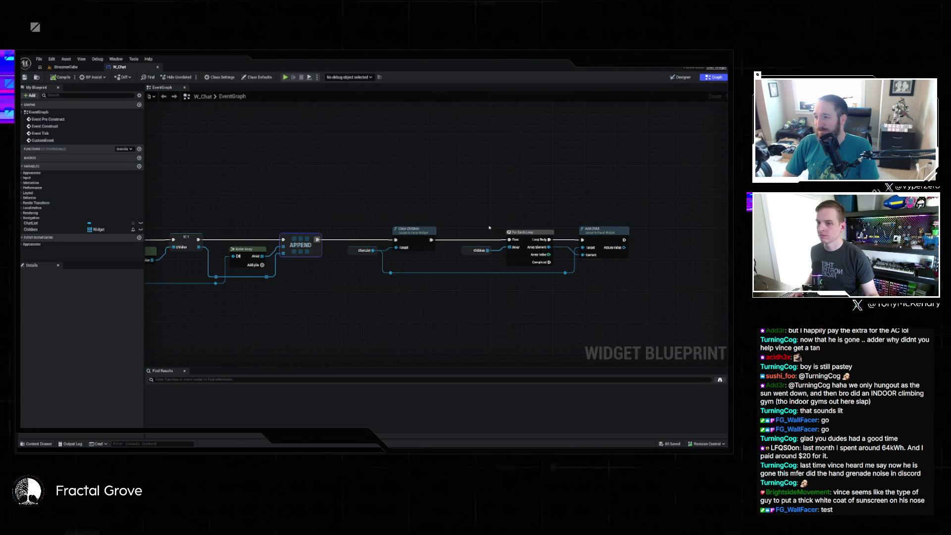
{"action": "left_click_drag", "start_coordinate": [468, 223], "coordinate": [557, 219]}
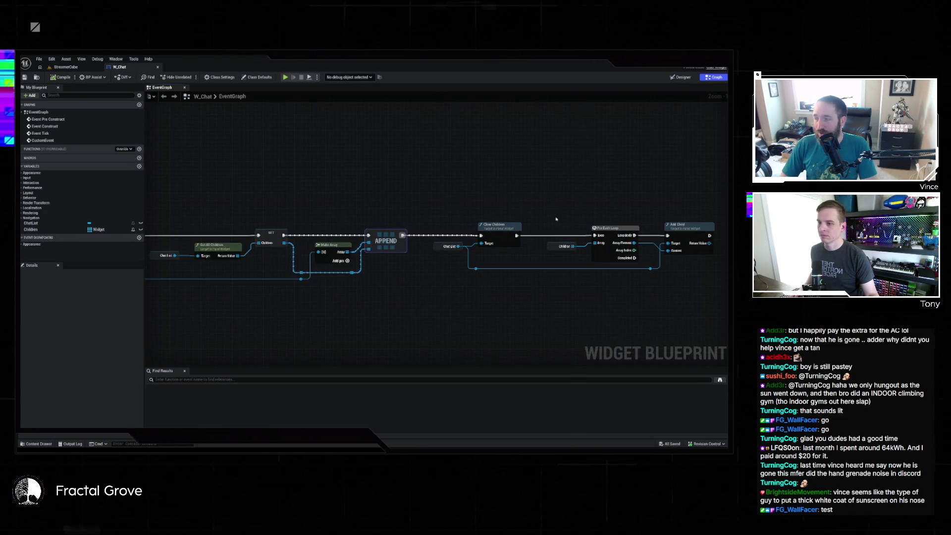
{"action": "scroll", "coordinate": [546, 220], "scroll_direction": "down", "scroll_amount": 1}
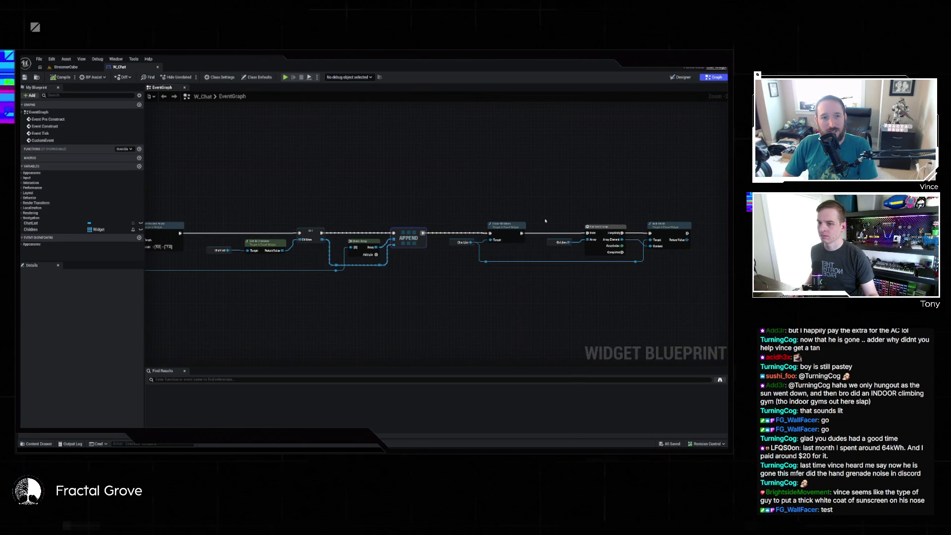
{"action": "mouse_move", "coordinate": [543, 218]}
{"action": "left_mouse_down"}
{"action": "mouse_move", "coordinate": [471, 215]}
{"action": "mouse_move", "coordinate": [569, 216]}
{"action": "left_mouse_up"}
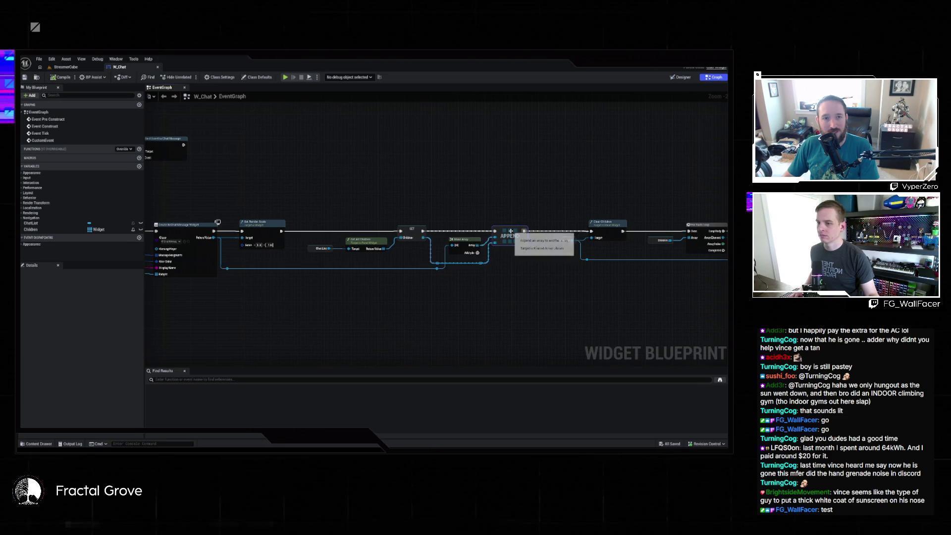
{"action": "left_click", "coordinate": [496, 269]}
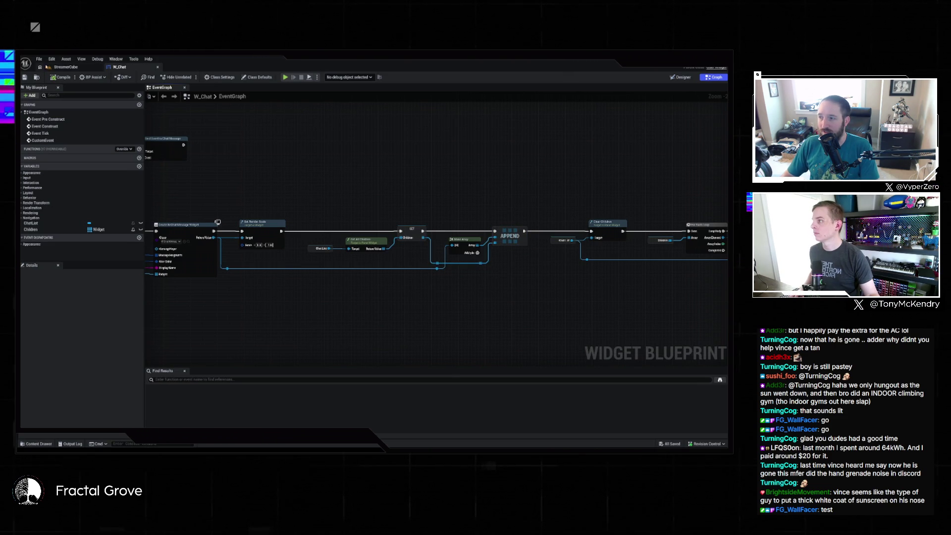
{"action": "left_click", "coordinate": [65, 67]}
{"action": "key", "text": "alt+p"}
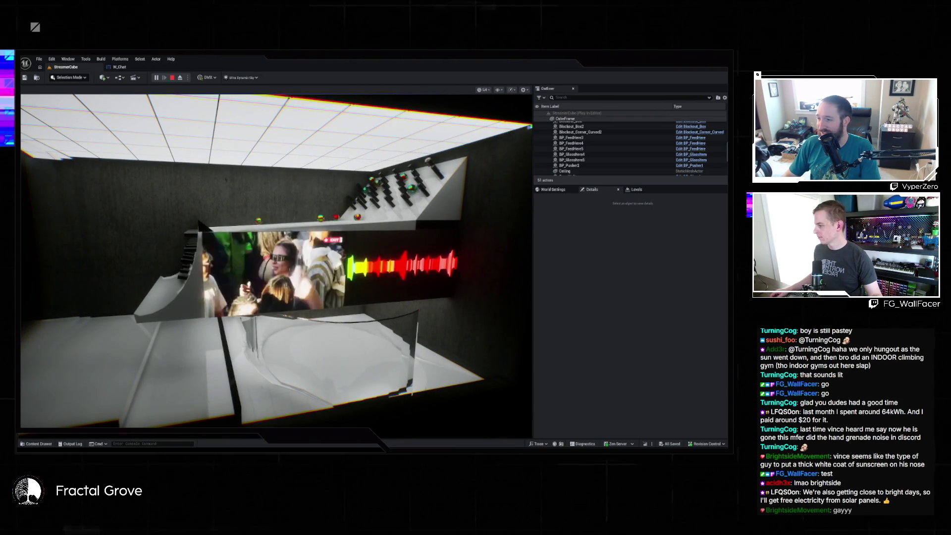
{"action": "left_click", "coordinate": [180, 317]}
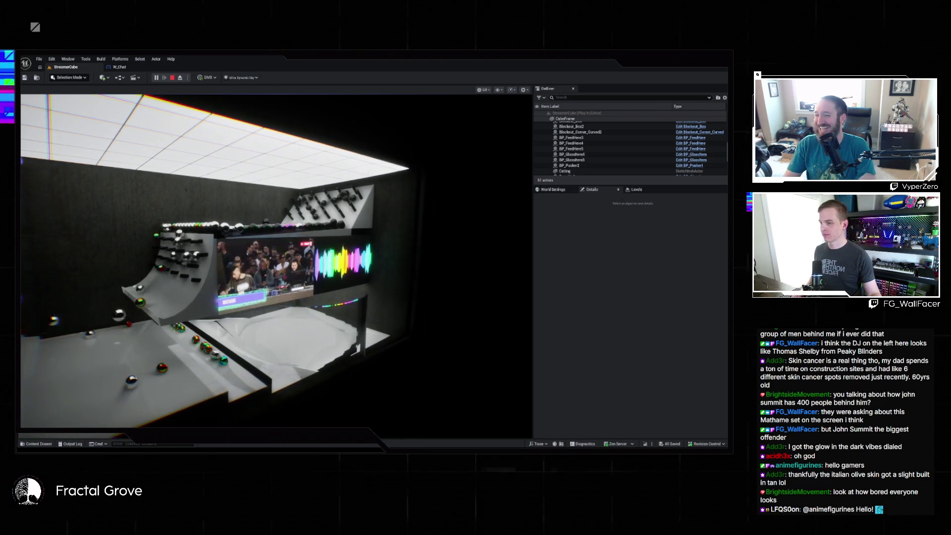
- Toggle immersive mode with F11 so the playing viewport fills the editor window
{"action": "key", "text": "F11"}
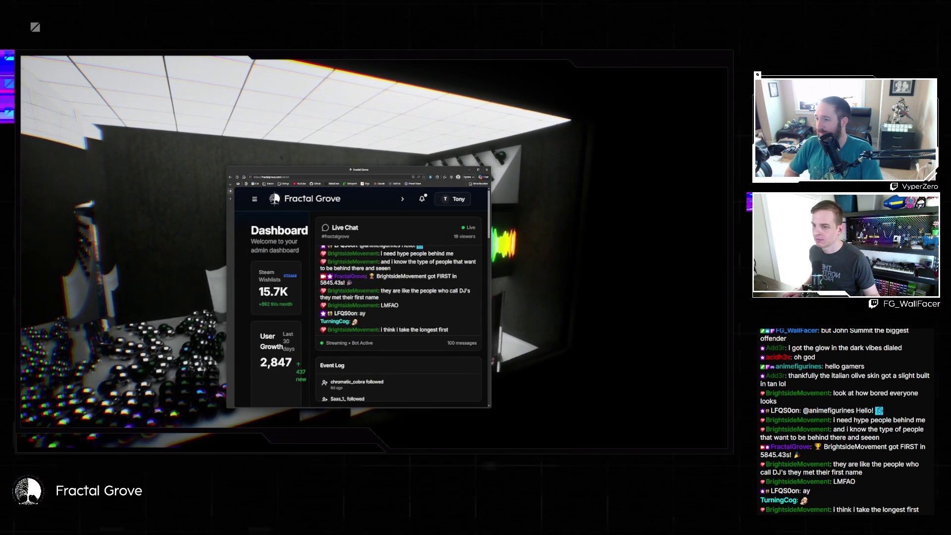
- Widen the browser, collapse the Live Chat panel and go to the First Game page
{"action": "left_click_drag", "start_coordinate": [490, 245], "coordinate": [697, 245]}
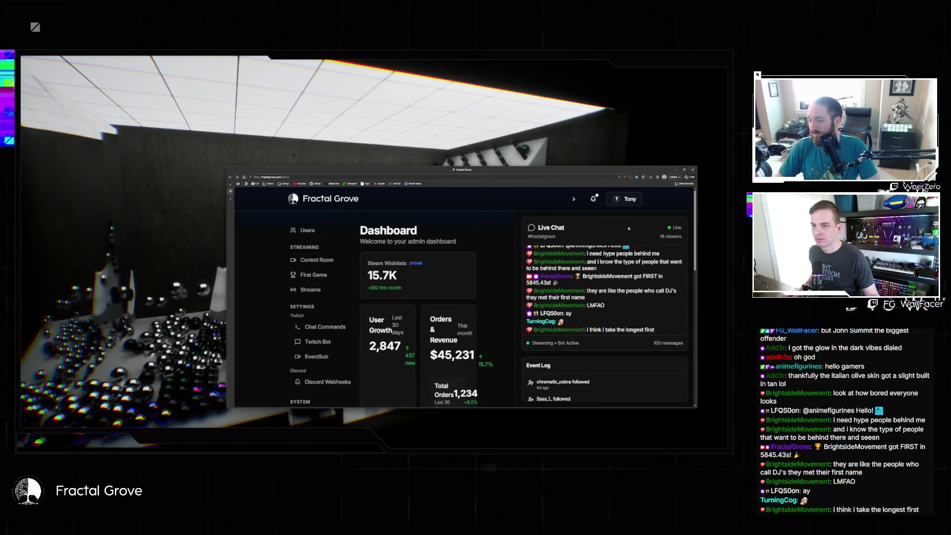
{"action": "left_click", "coordinate": [573, 199]}
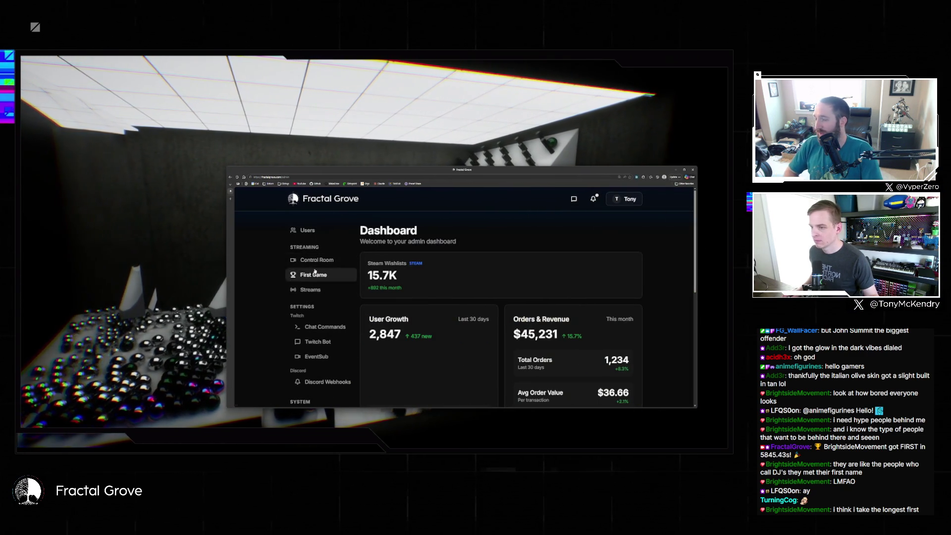
{"action": "left_click", "coordinate": [316, 272]}
- Scroll through the First Game wins leaderboard and Recent Wins history
{"action": "scroll", "coordinate": [643, 274], "scroll_direction": "down", "scroll_amount": 6}
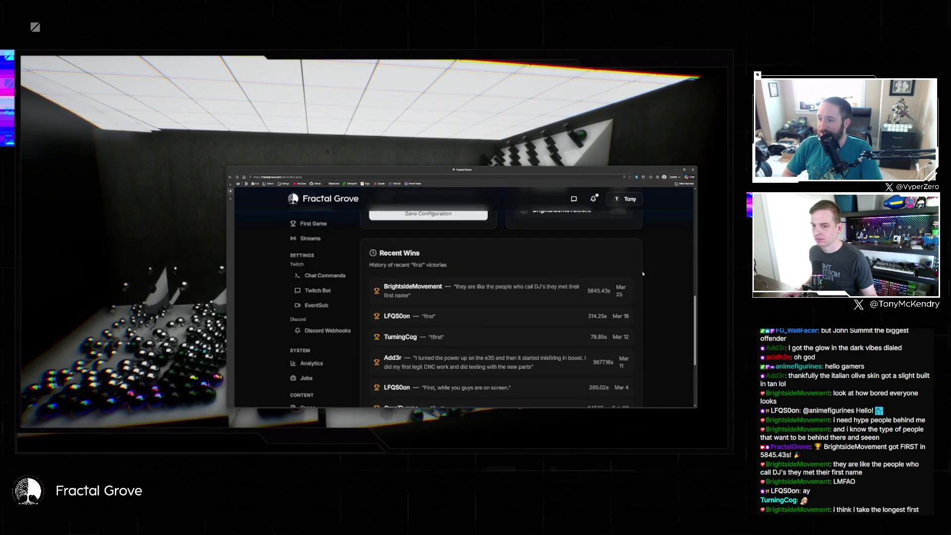
{"action": "scroll", "coordinate": [643, 274], "scroll_direction": "down", "scroll_amount": 3}
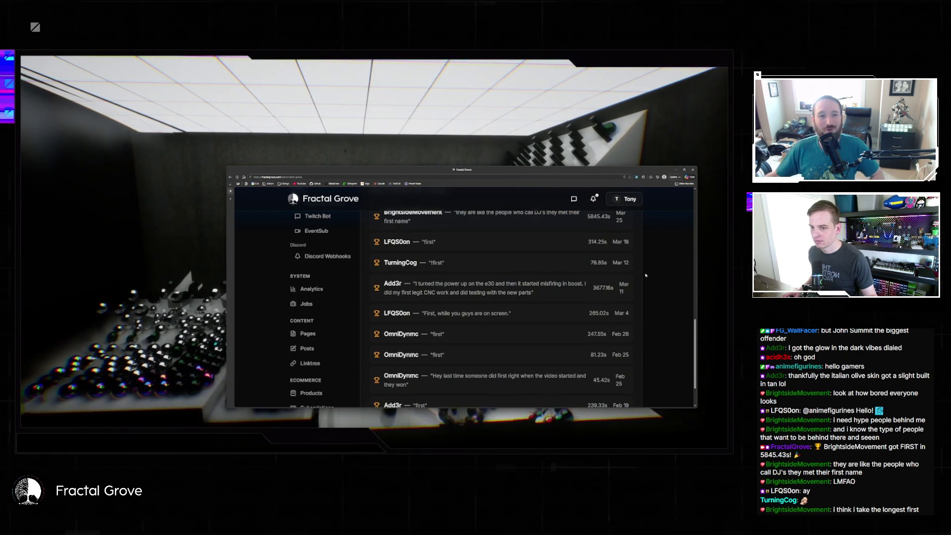
{"action": "scroll", "coordinate": [646, 276], "scroll_direction": "down", "scroll_amount": 2}
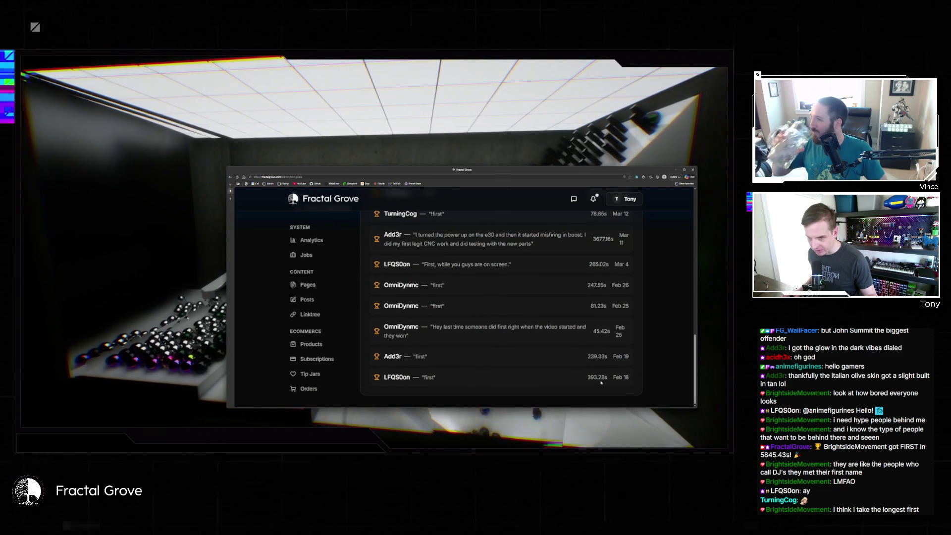
{"action": "scroll", "coordinate": [600, 383], "scroll_direction": "up", "scroll_amount": 4}
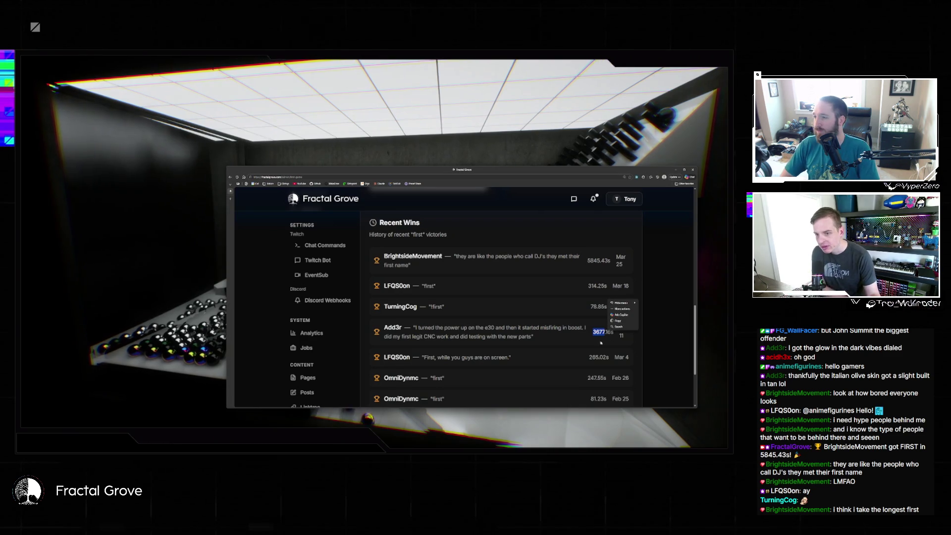
{"action": "left_click", "coordinate": [596, 339]}
{"action": "scroll", "coordinate": [595, 339], "scroll_direction": "down", "scroll_amount": 4}
{"action": "scroll", "coordinate": [596, 340], "scroll_direction": "up", "scroll_amount": 6}
{"action": "scroll", "coordinate": [600, 339], "scroll_direction": "up", "scroll_amount": 2}
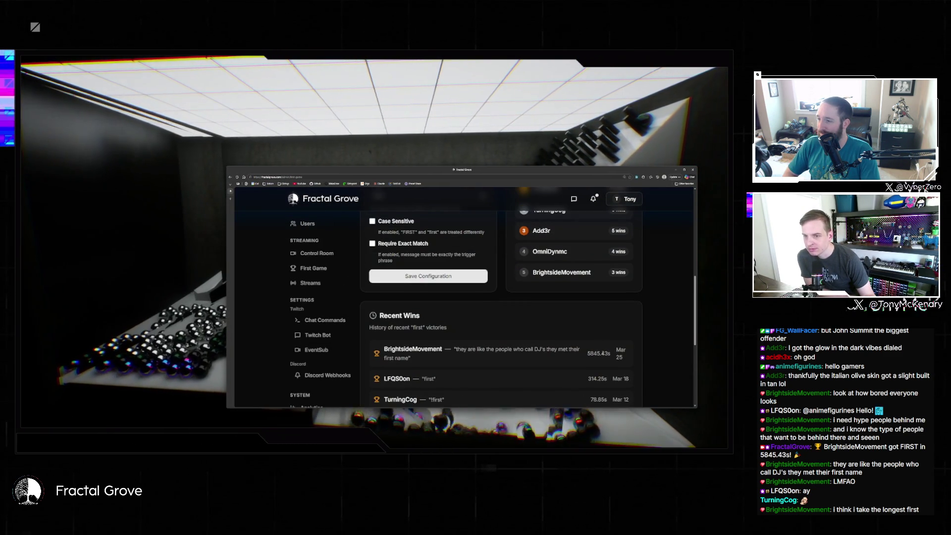
{"action": "scroll", "coordinate": [609, 352], "scroll_direction": "up", "scroll_amount": 2}
- Select a player name in the Leaderboard, then close the browser to reveal the 3D studio scene
{"action": "left_click_drag", "start_coordinate": [595, 346], "coordinate": [534, 348]}
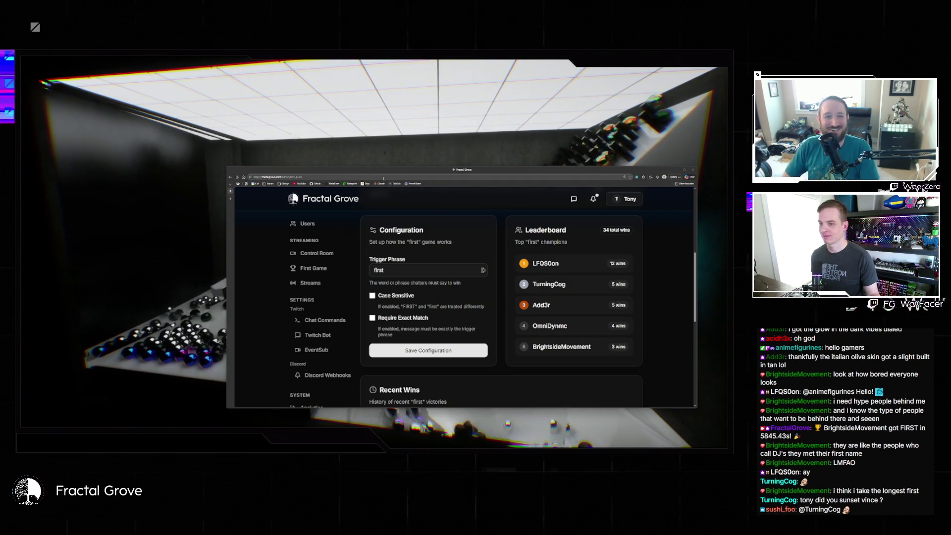
{"action": "left_click", "coordinate": [692, 170]}
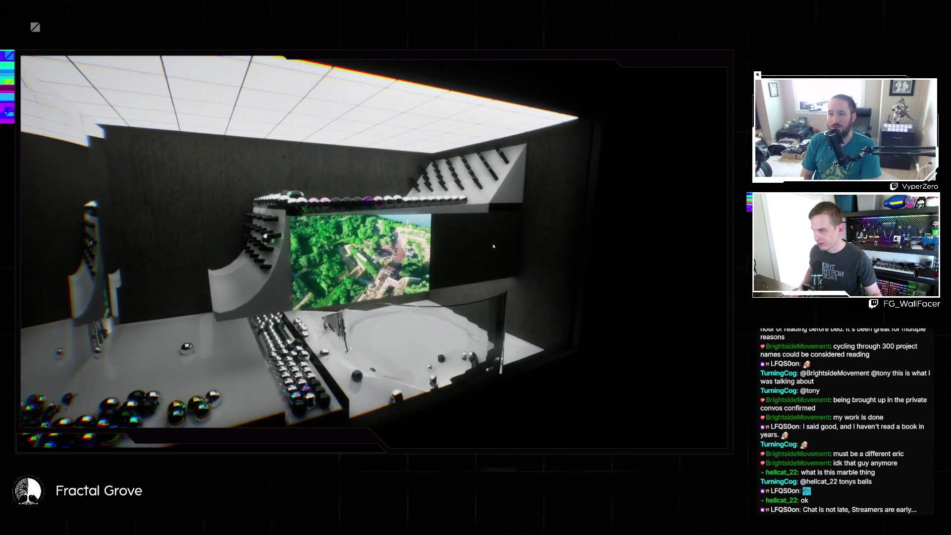
- Let the marble studio session run, then stop it with Escape to return to editing
{"action": "key", "text": "Escape"}
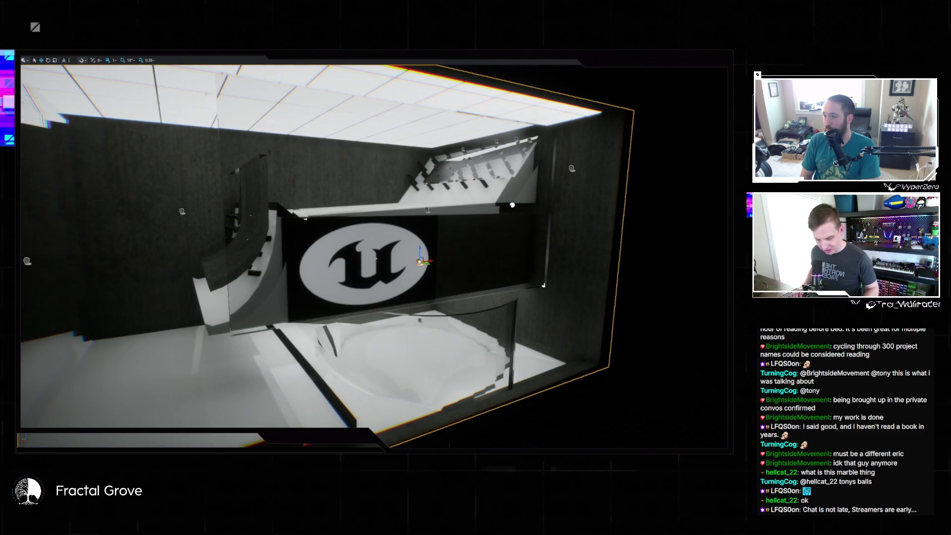
- Play the StreamerCube level in the viewport again with Alt+P
{"action": "key", "text": "alt+p"}
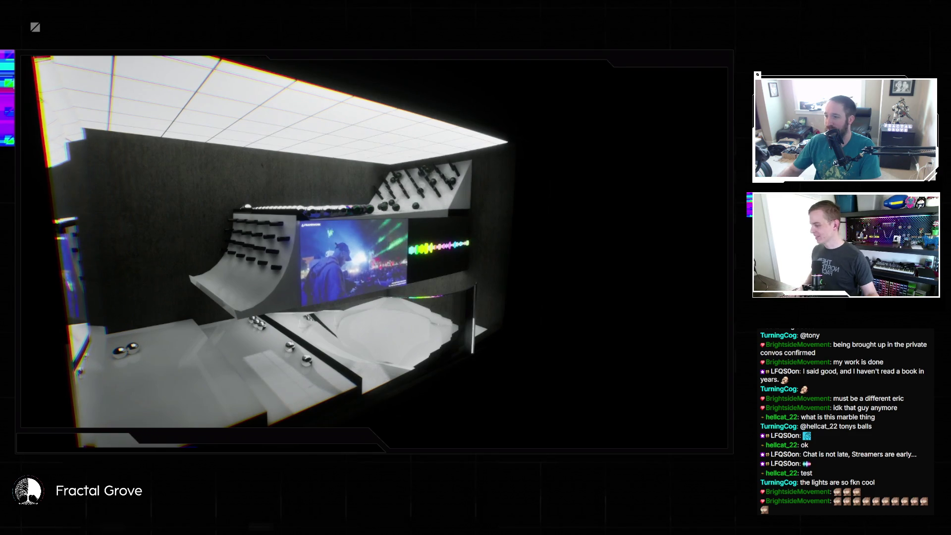
{"action": "key", "text": "super"}
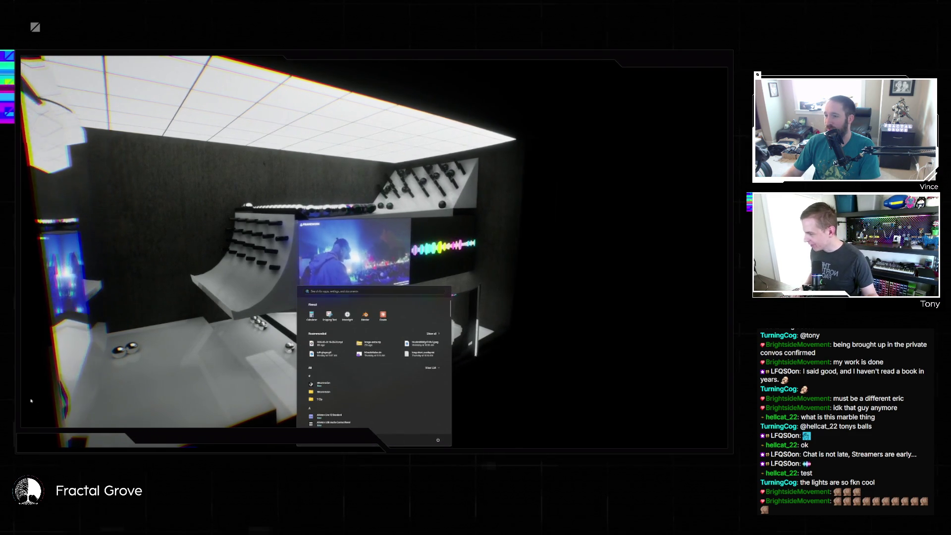
{"action": "key", "text": "Escape"}
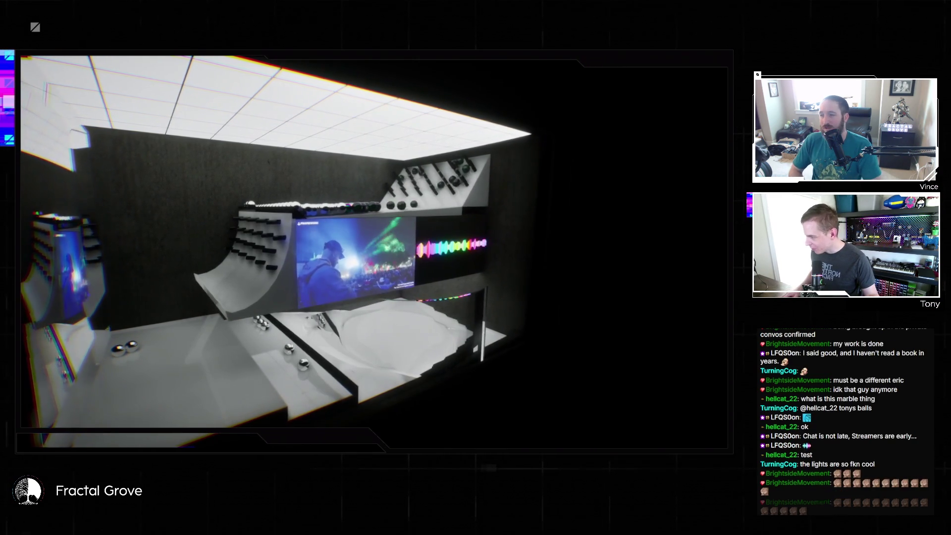